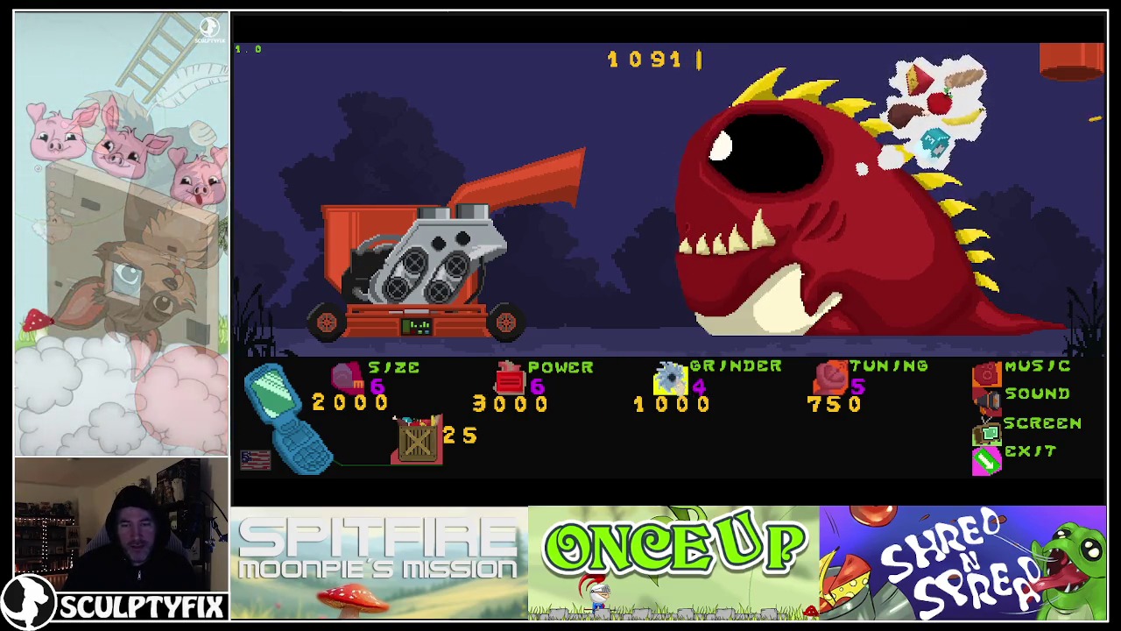
Step: Upgrade the grinder to level 5 and buy a batch of crates
click(671, 376)
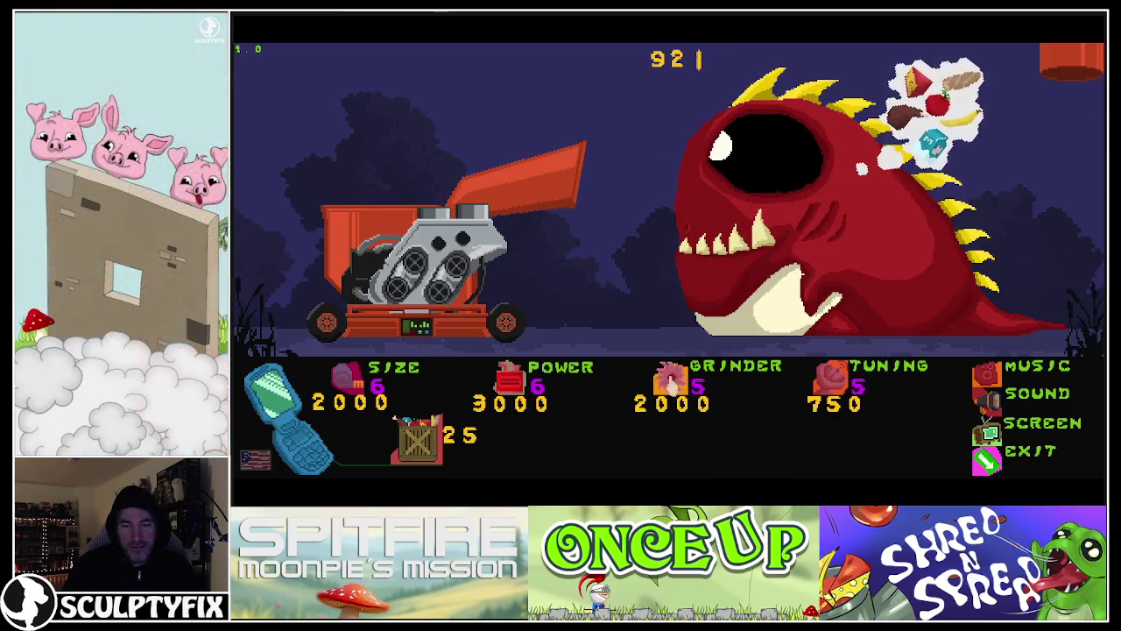
click(413, 447)
click(414, 447)
click(414, 447)
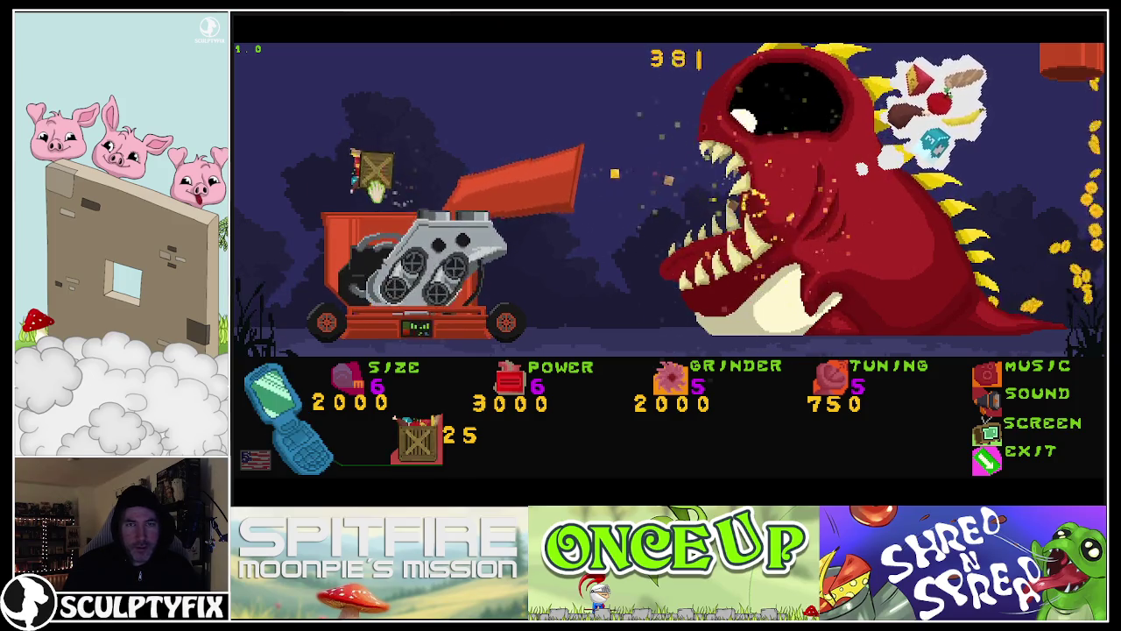
click(420, 447)
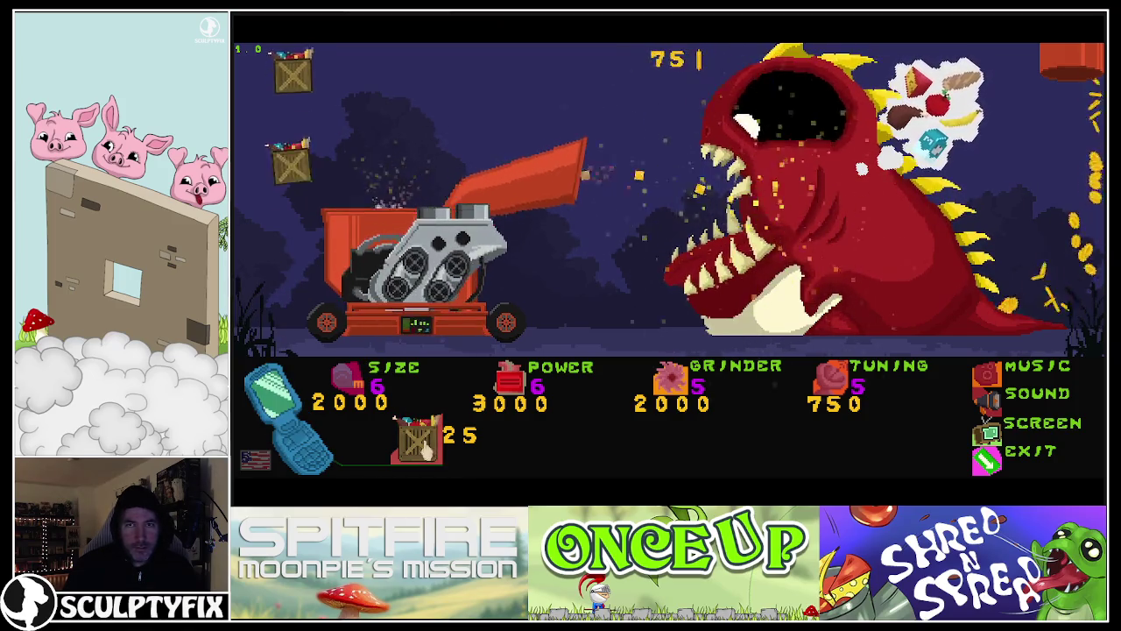
click(421, 447)
click(421, 446)
click(420, 447)
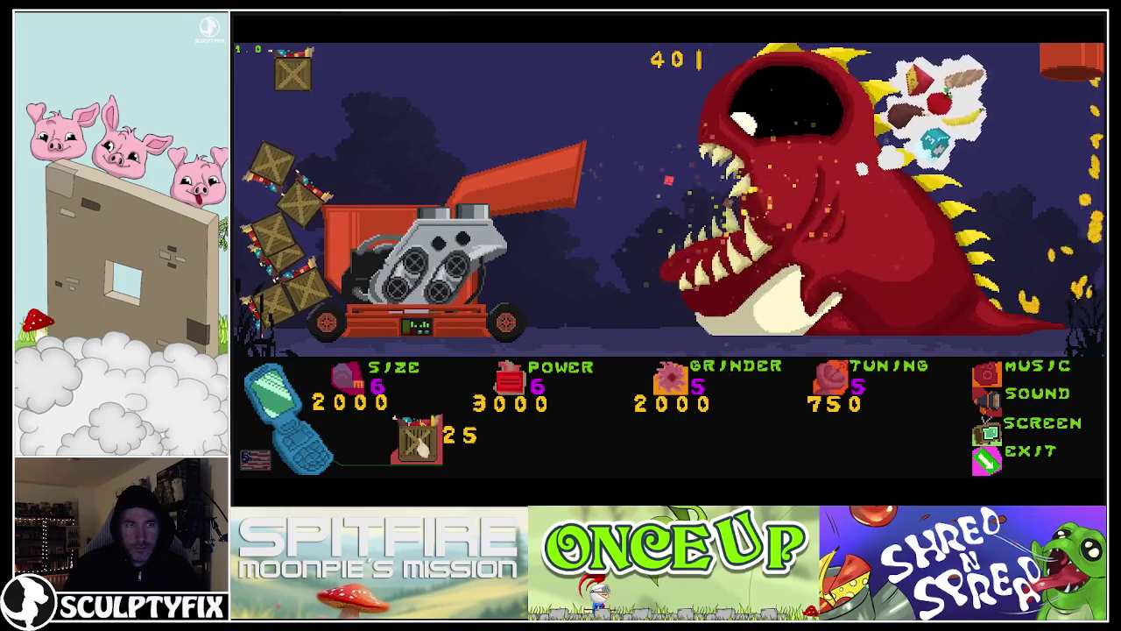
click(420, 447)
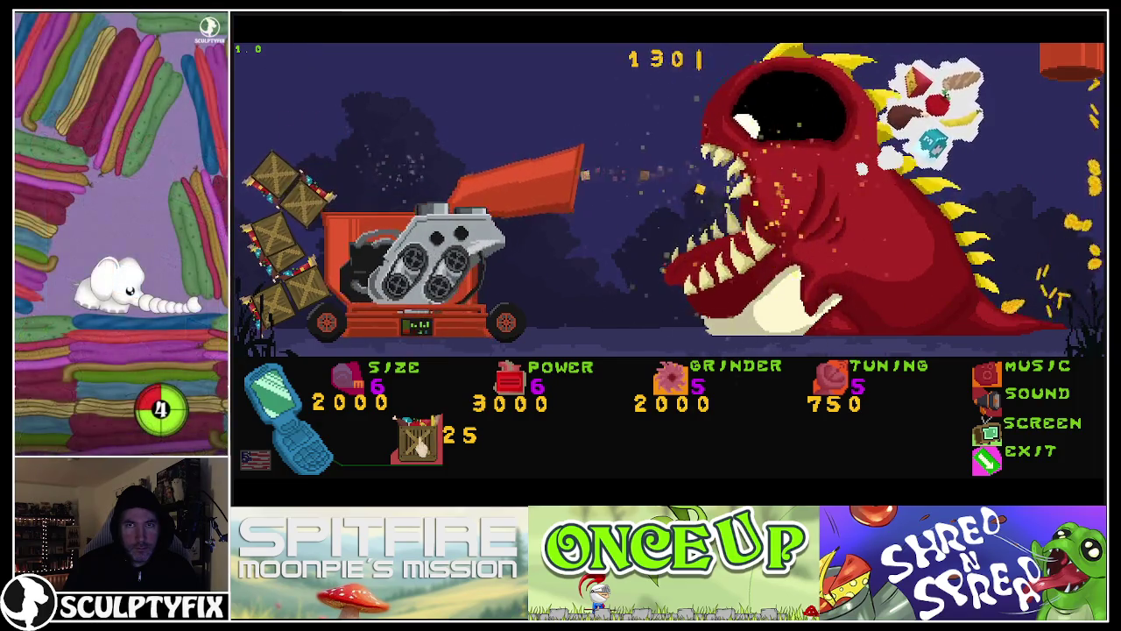
click(420, 447)
click(421, 447)
click(420, 447)
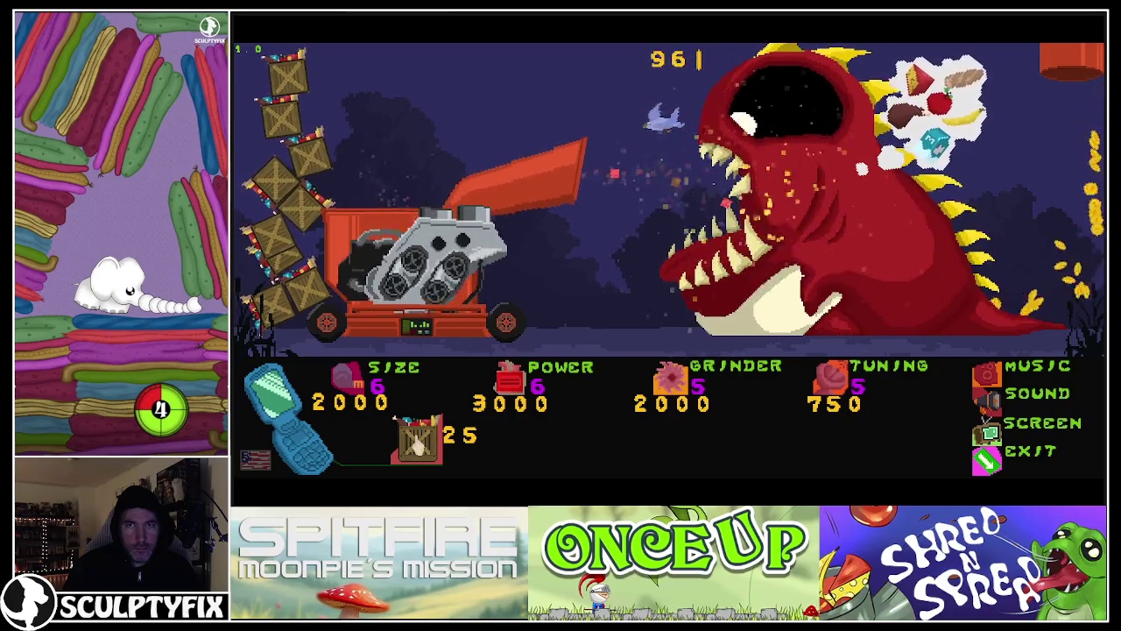
click(418, 443)
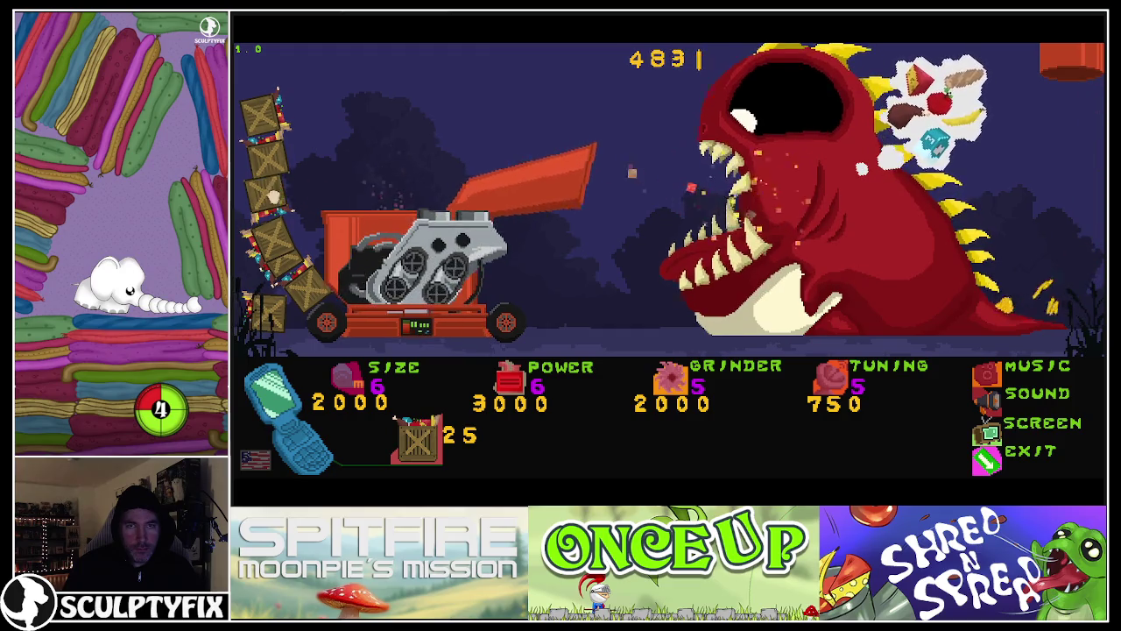
Step: Drag crates from the pile into the grinder and upgrade Tuning to level 6
drag(274, 195, 354, 164)
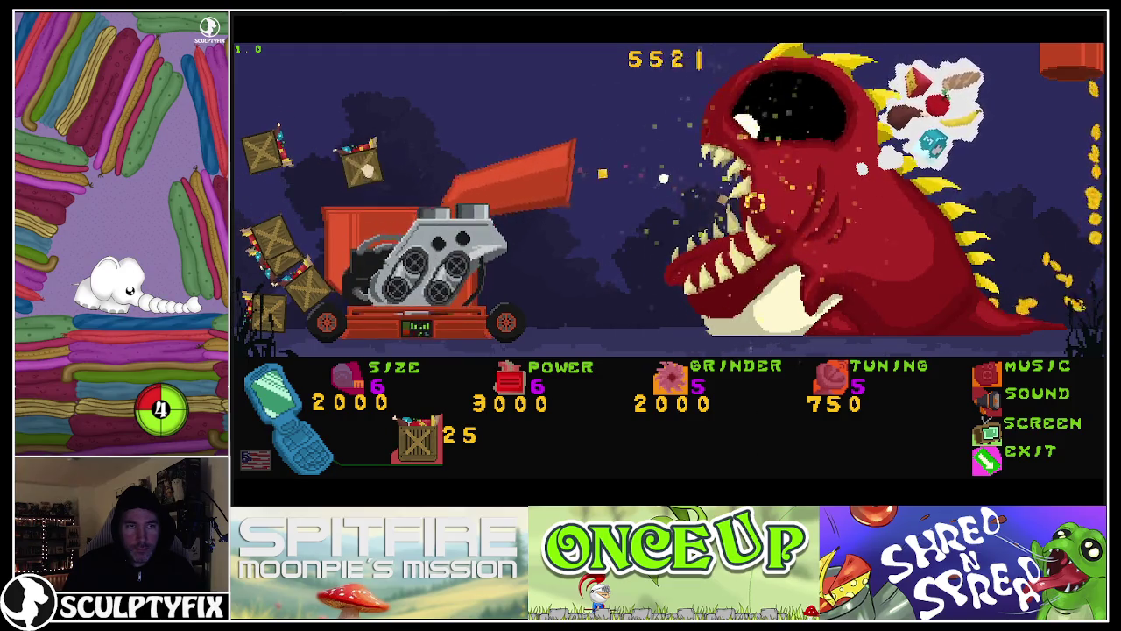
mouse_move(265, 150)
mouse_down()
mouse_move(388, 131)
mouse_move(353, 164)
mouse_move(377, 188)
mouse_move(366, 184)
mouse_up()
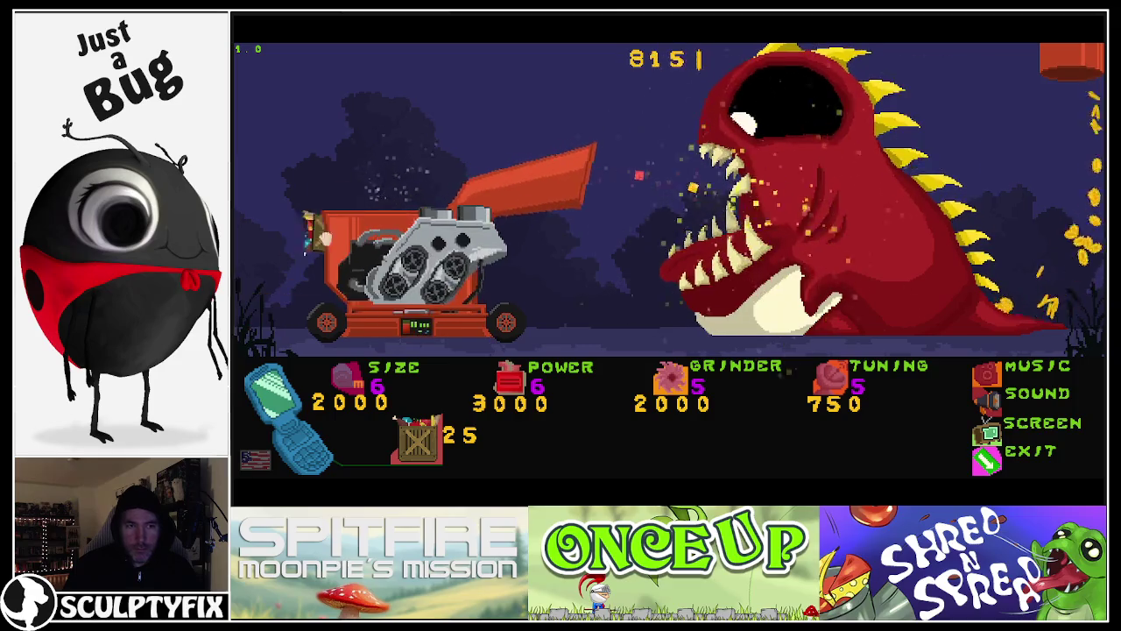
click(826, 385)
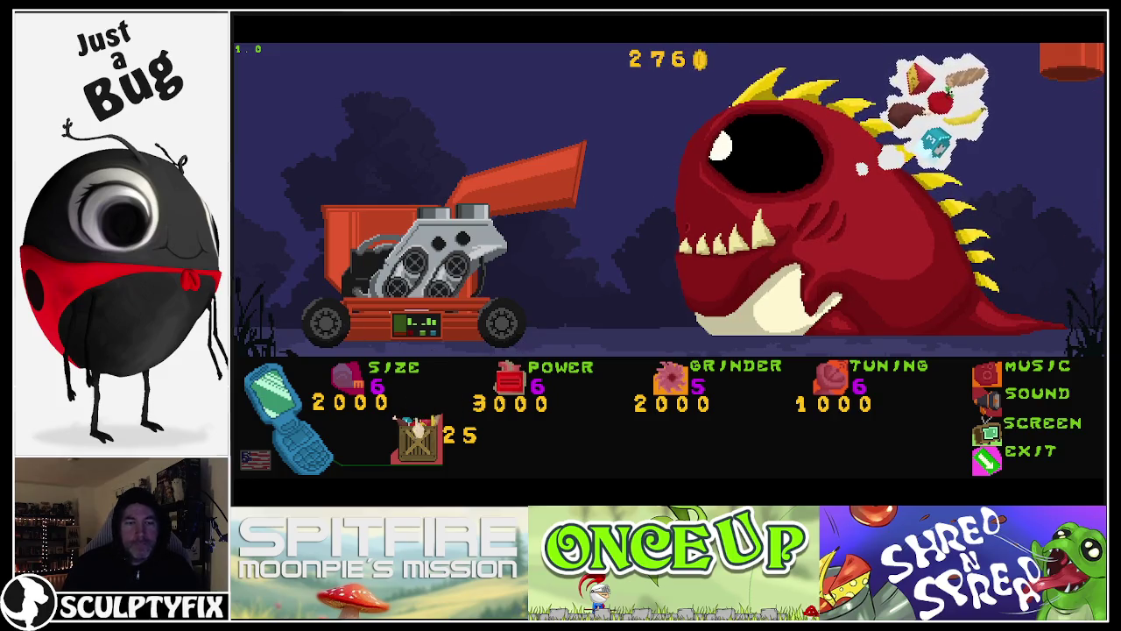
Step: Buy seven more crates and move the top crate down beside the machine so coins reach 1090
click(416, 438)
click(416, 438)
click(417, 438)
click(416, 438)
click(416, 438)
click(415, 441)
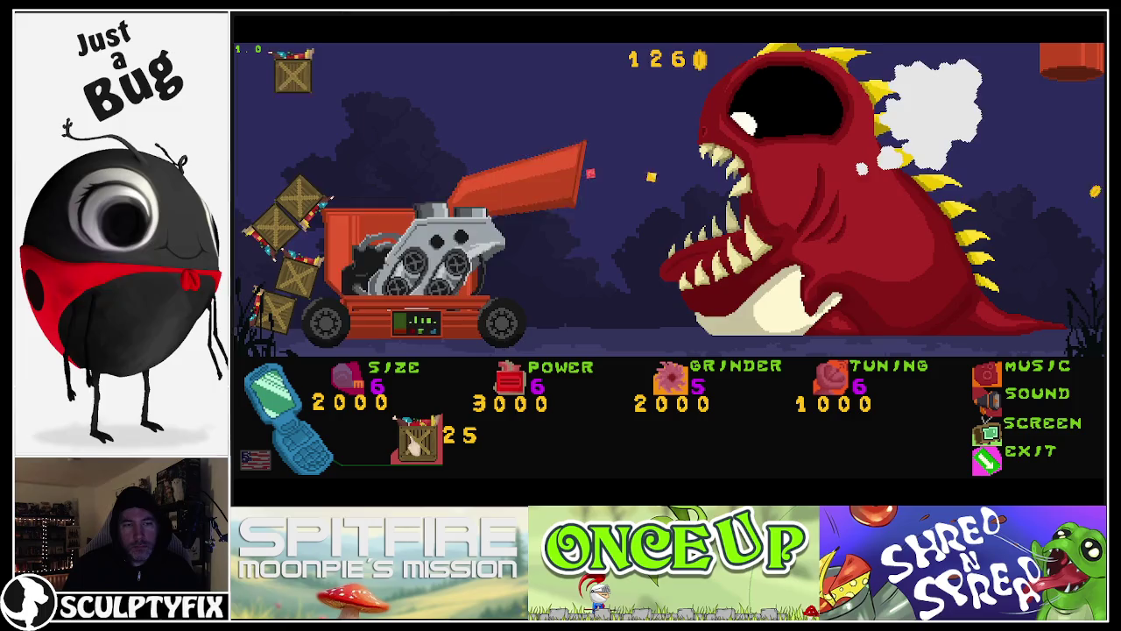
click(414, 441)
click(414, 442)
click(414, 441)
click(414, 442)
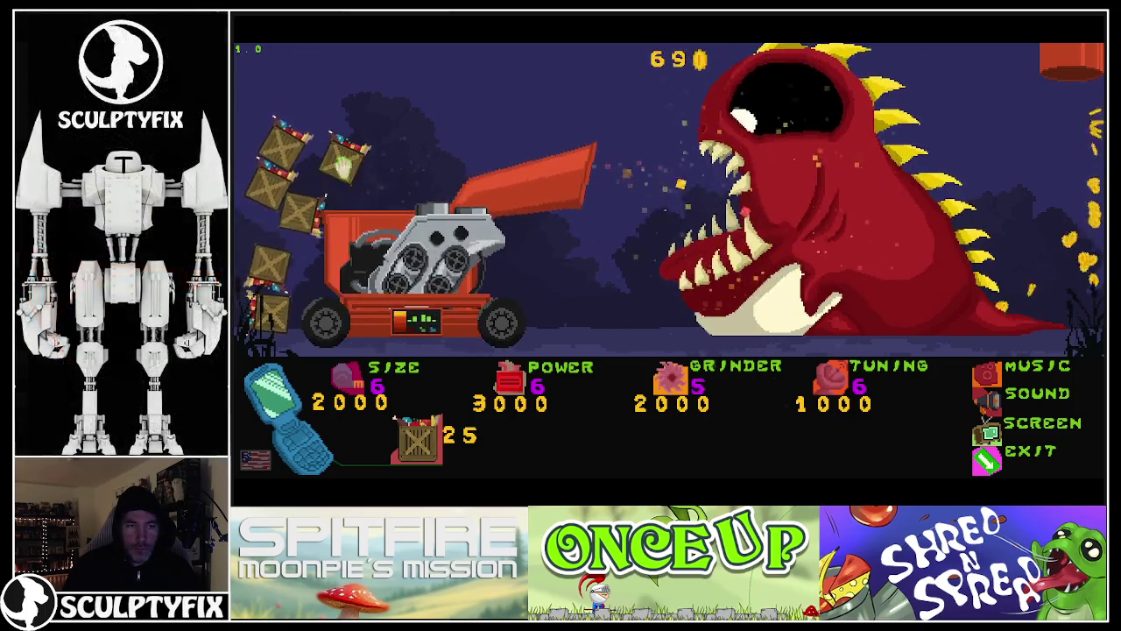
drag(343, 161, 300, 235)
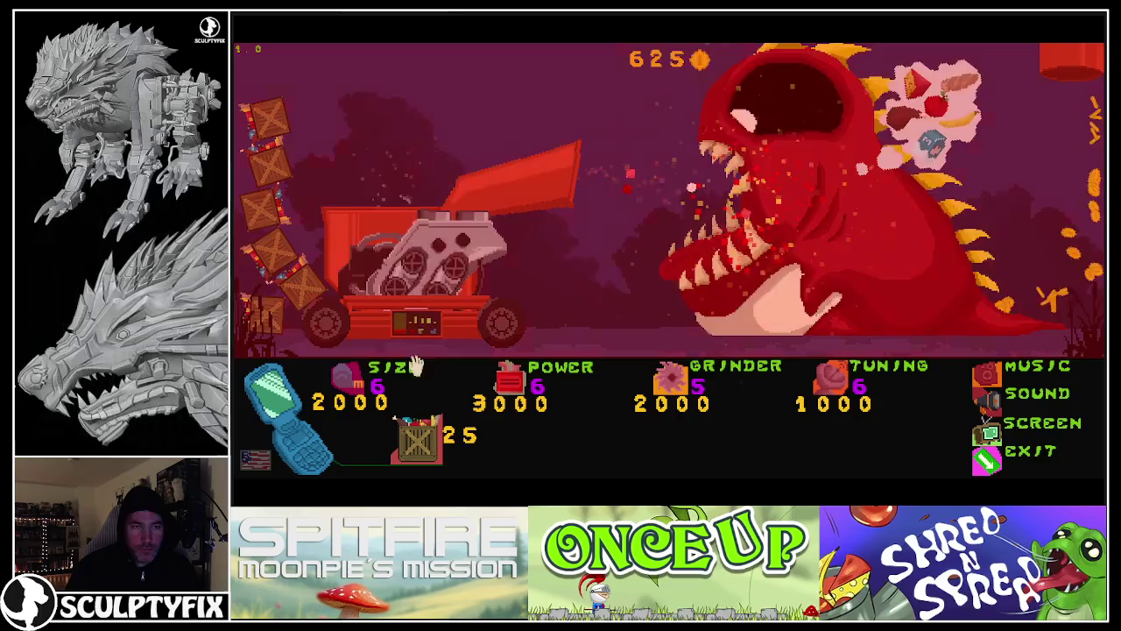
click(418, 438)
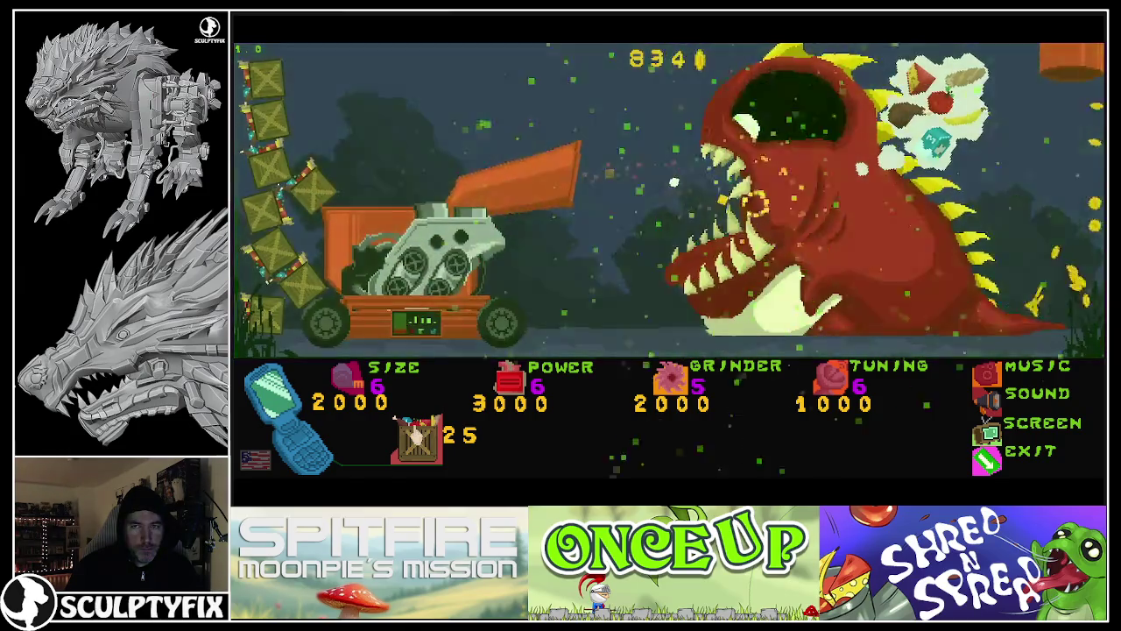
click(414, 431)
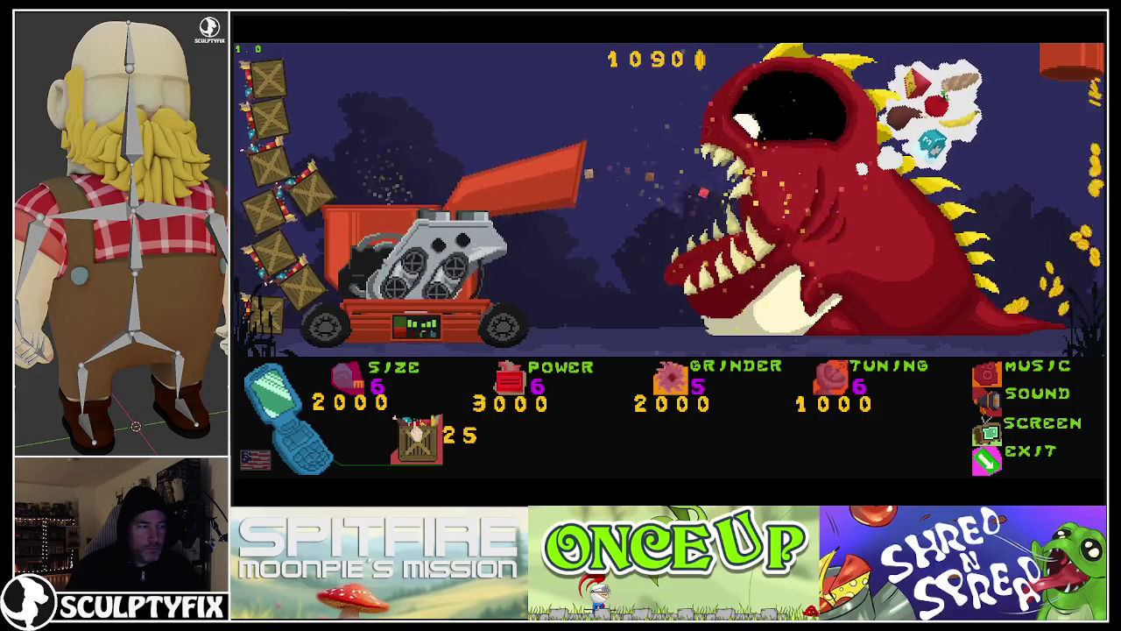
Step: Buy crates and upgrade the grinder to level 6, raising its next price to 3000
click(413, 429)
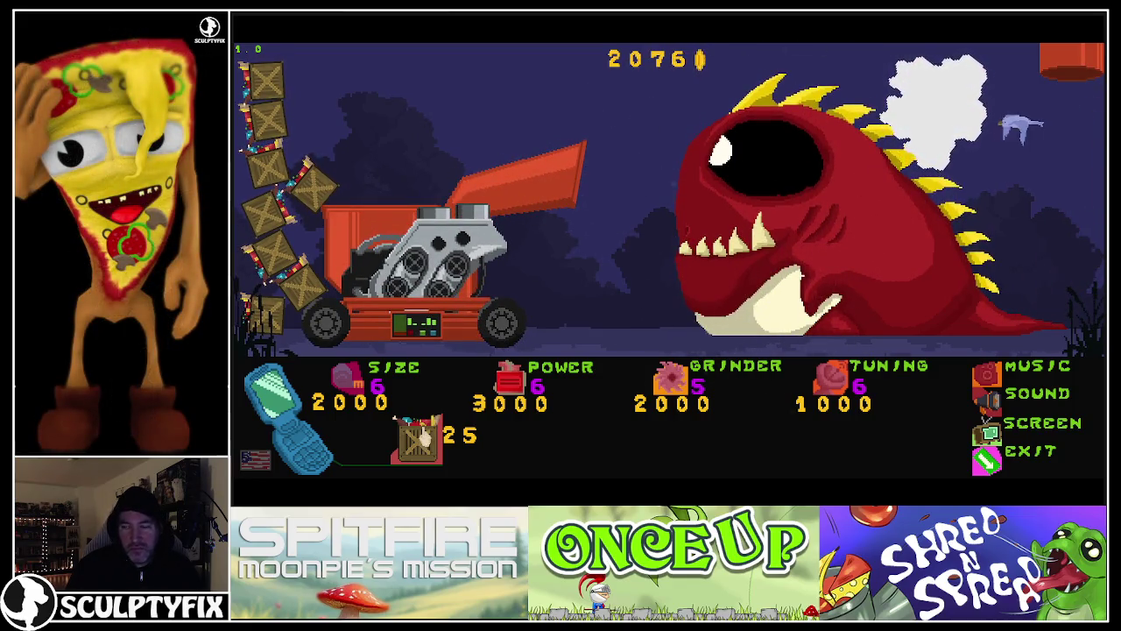
click(670, 379)
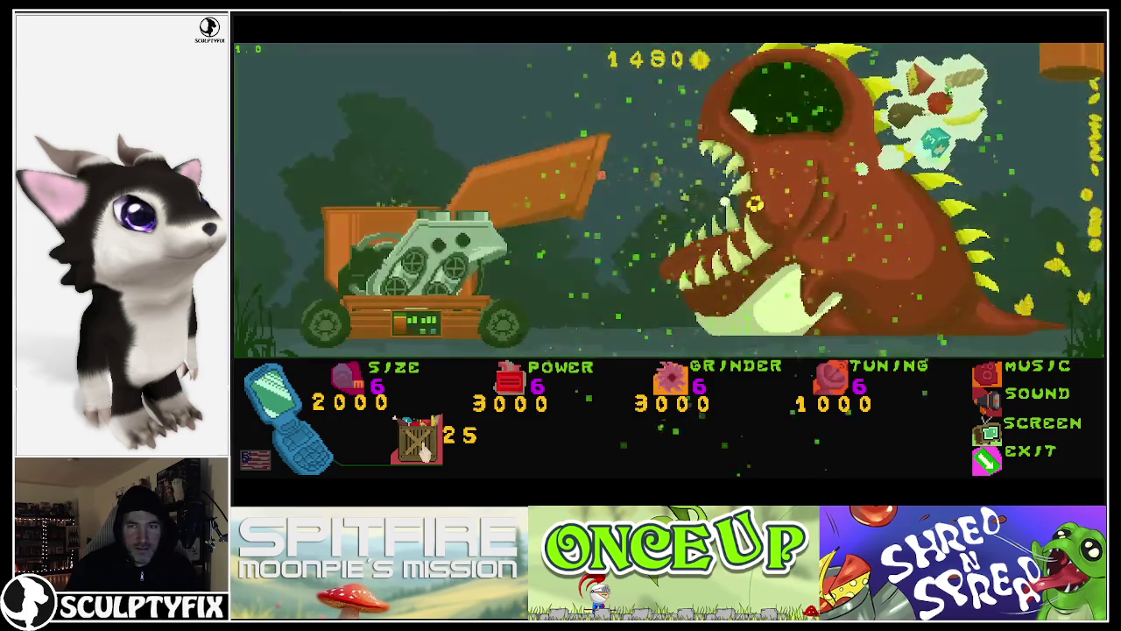
click(423, 449)
click(423, 448)
Step: Buy ten more crates and fling the held crate onto the grinder
click(423, 449)
click(423, 448)
click(423, 448)
click(423, 449)
click(423, 449)
click(423, 449)
click(423, 448)
click(423, 448)
click(424, 449)
click(424, 449)
click(424, 449)
click(424, 449)
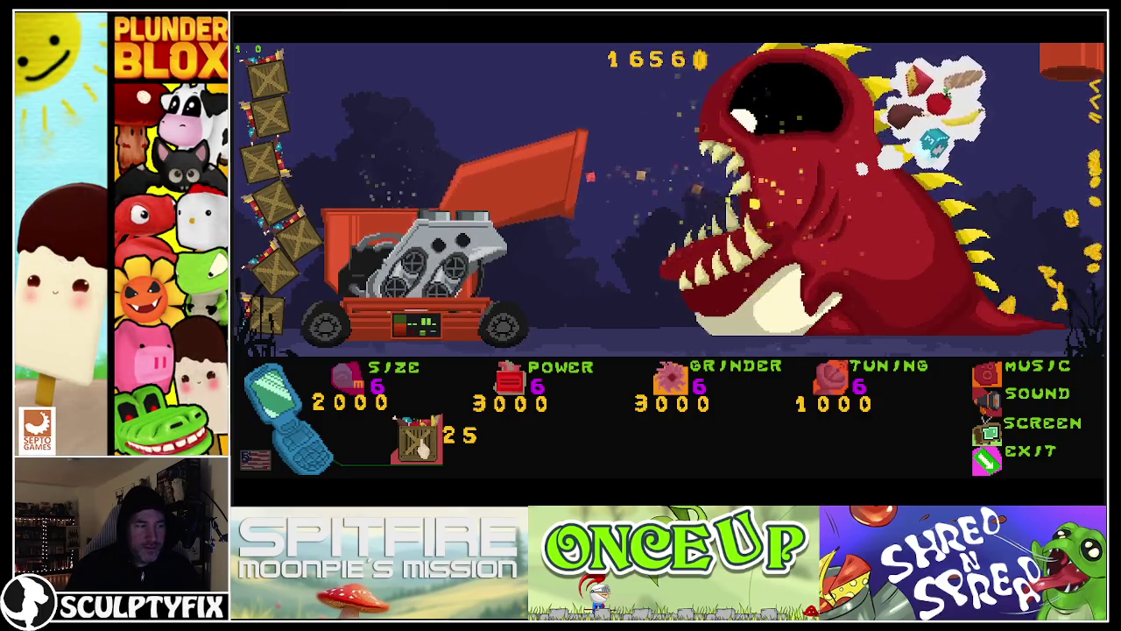
click(420, 446)
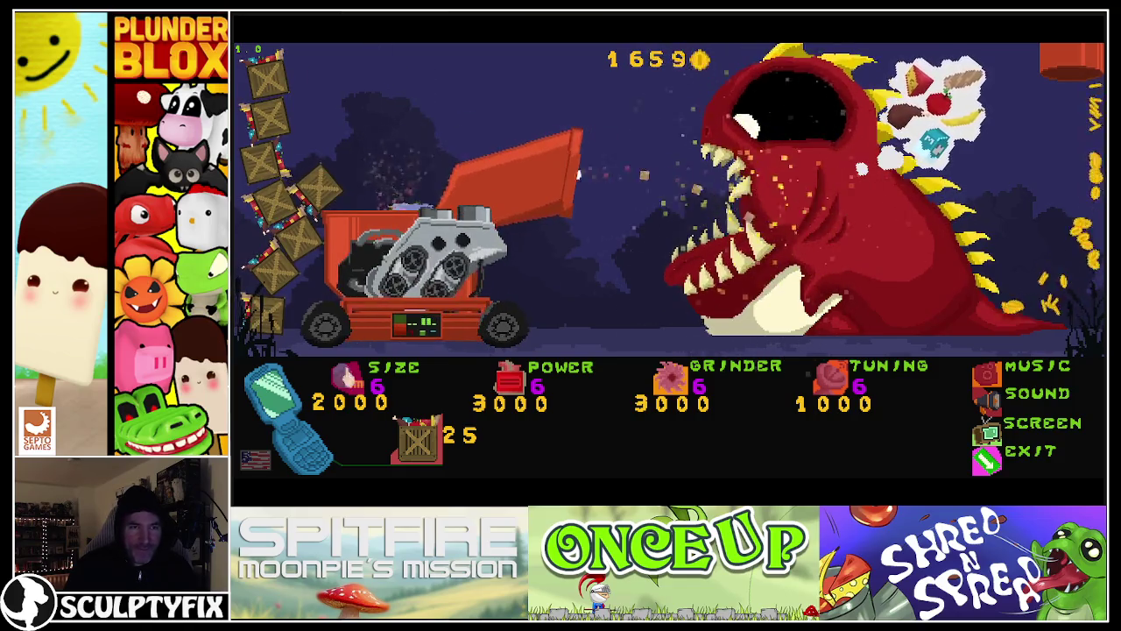
click(424, 444)
click(424, 444)
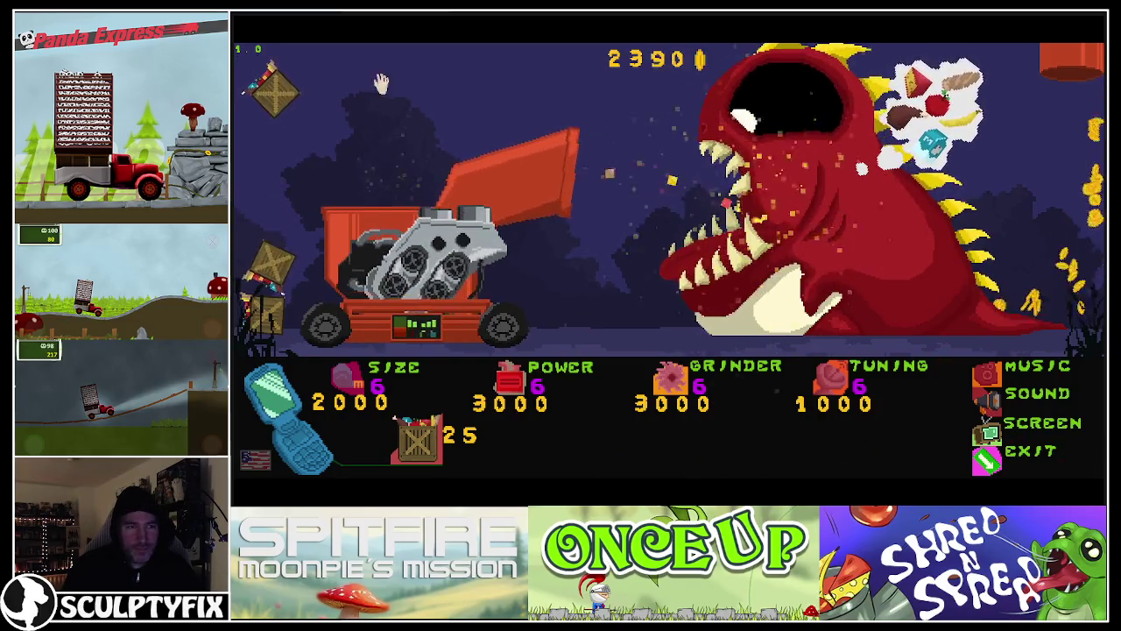
drag(274, 267, 459, 100)
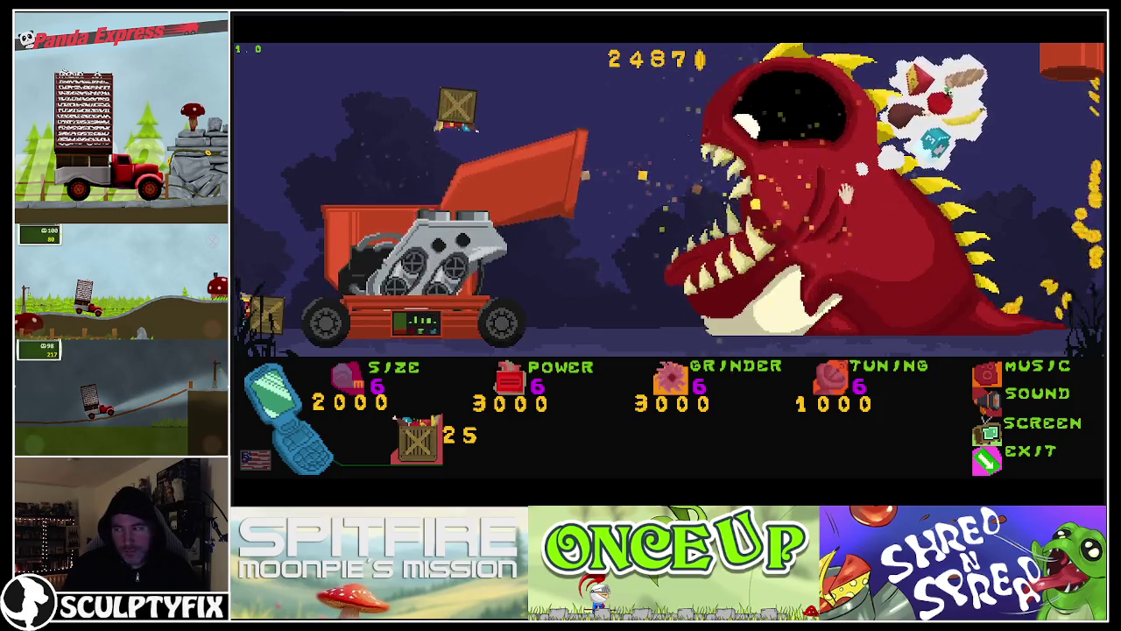
Step: Toss one crate, buy more, and carry another crate from the pile into the grinder
drag(265, 313, 375, 150)
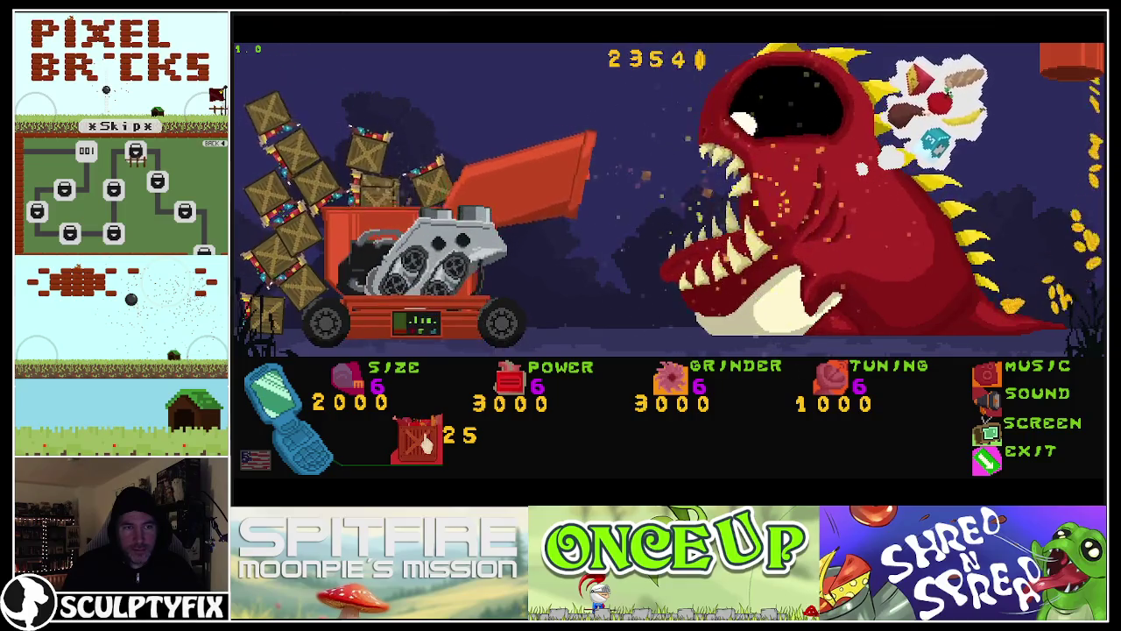
click(423, 436)
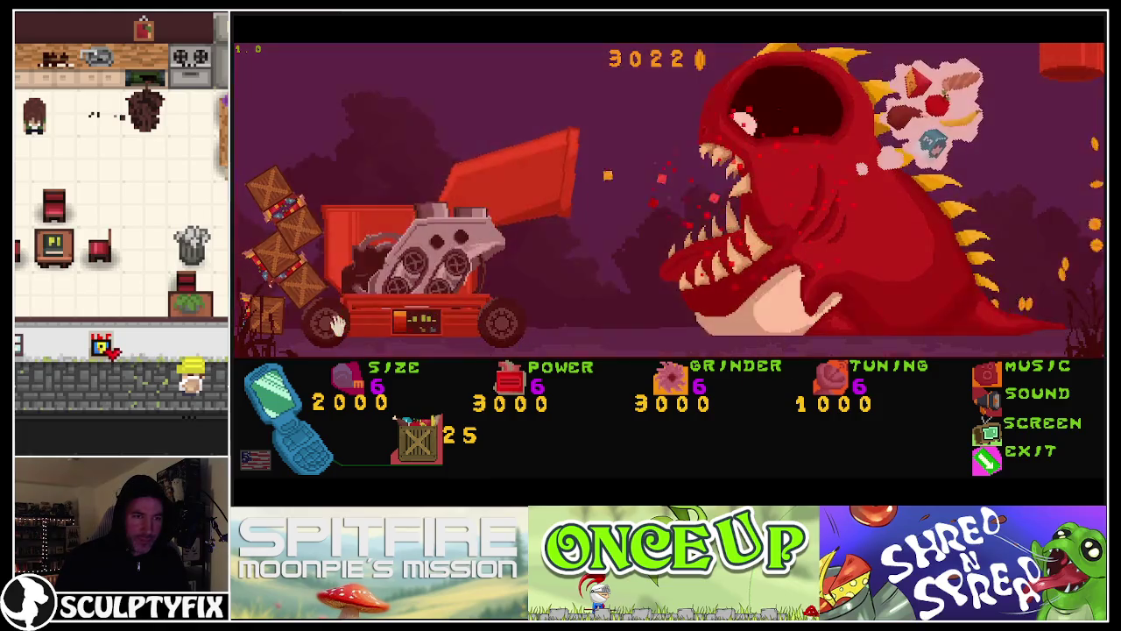
drag(289, 210, 392, 170)
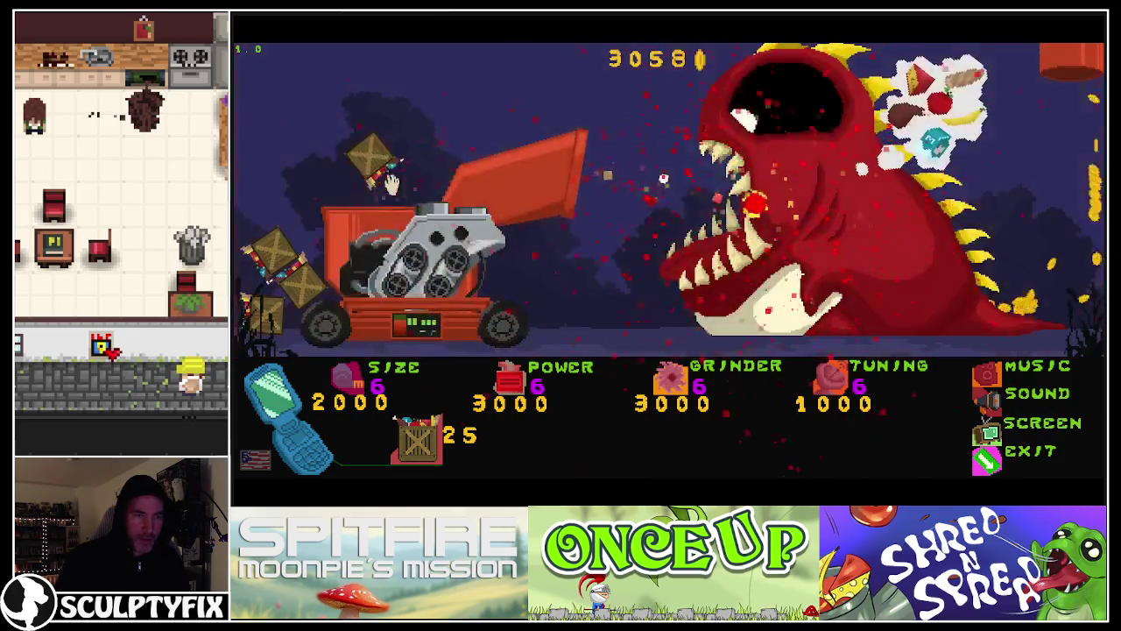
drag(299, 256, 311, 293)
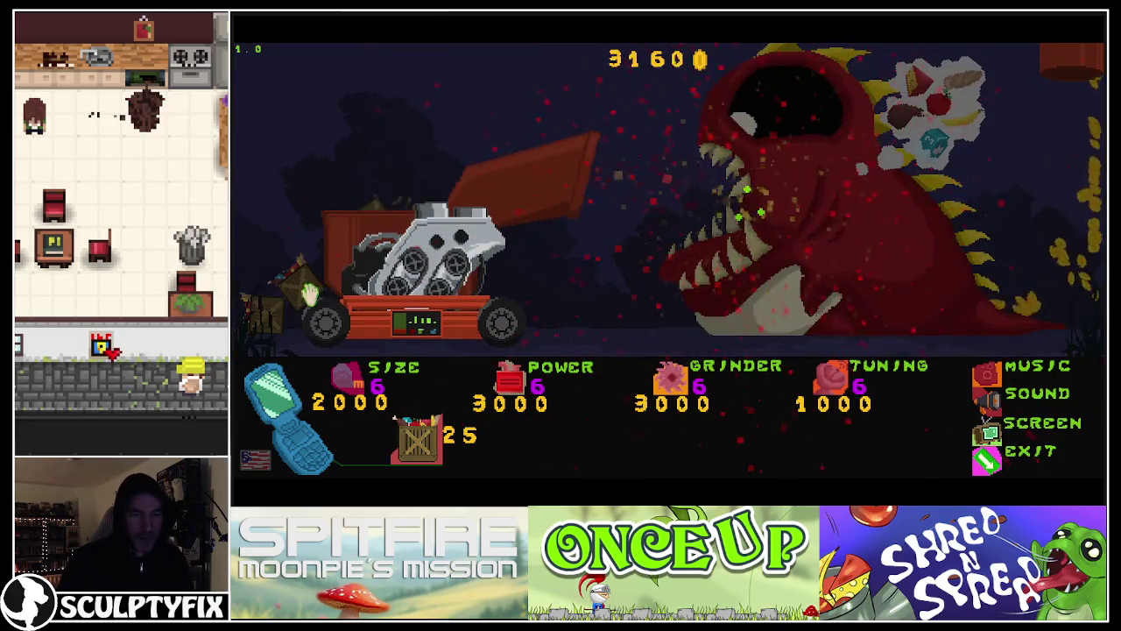
drag(348, 173, 360, 151)
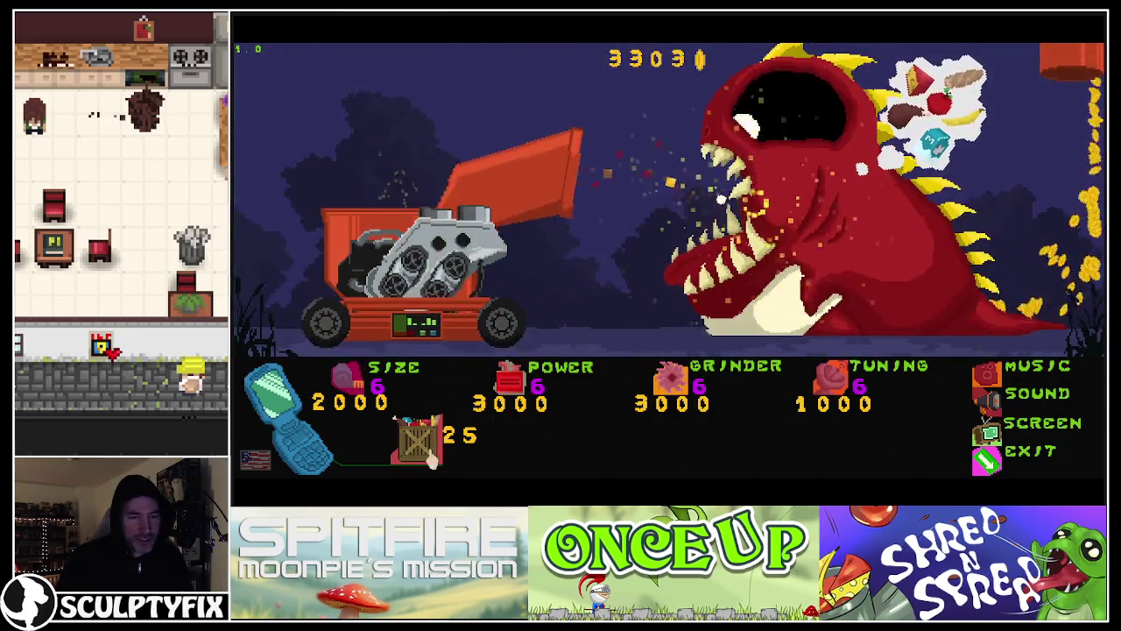
Step: Buy seven crates, drop the top one into the hopper, and upgrade Size to level 7
click(420, 447)
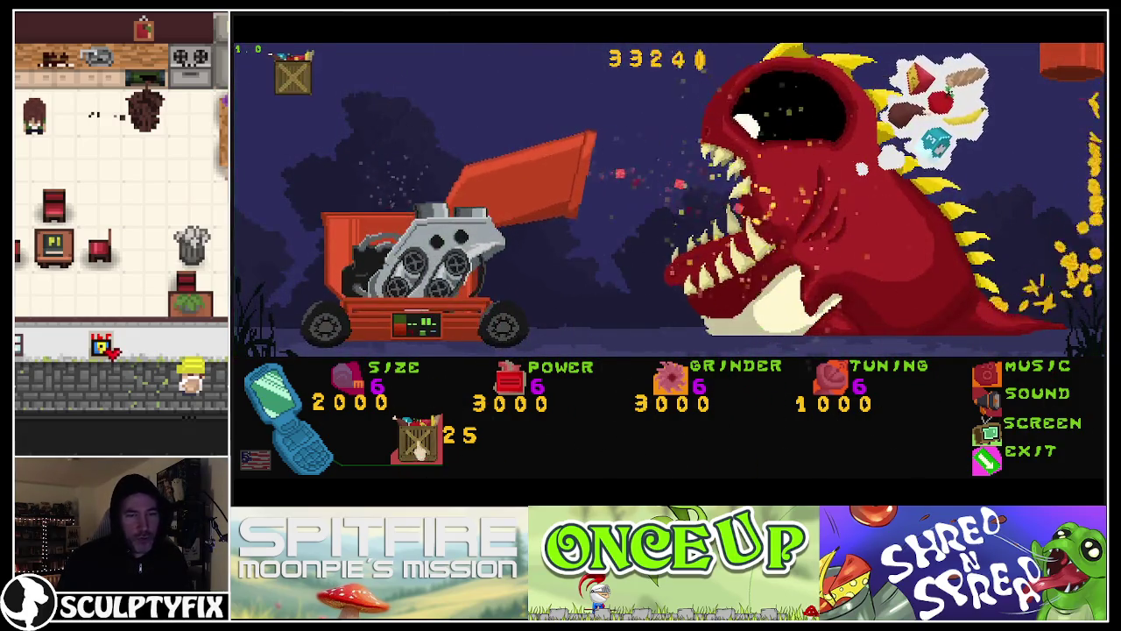
click(421, 447)
click(420, 446)
click(421, 447)
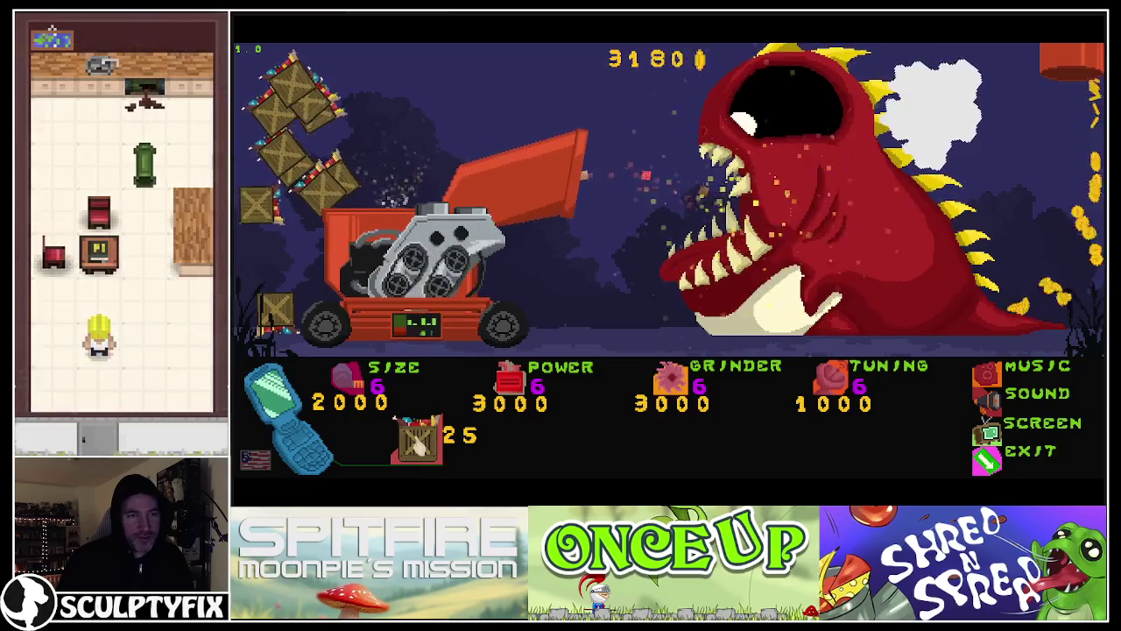
click(421, 447)
click(418, 444)
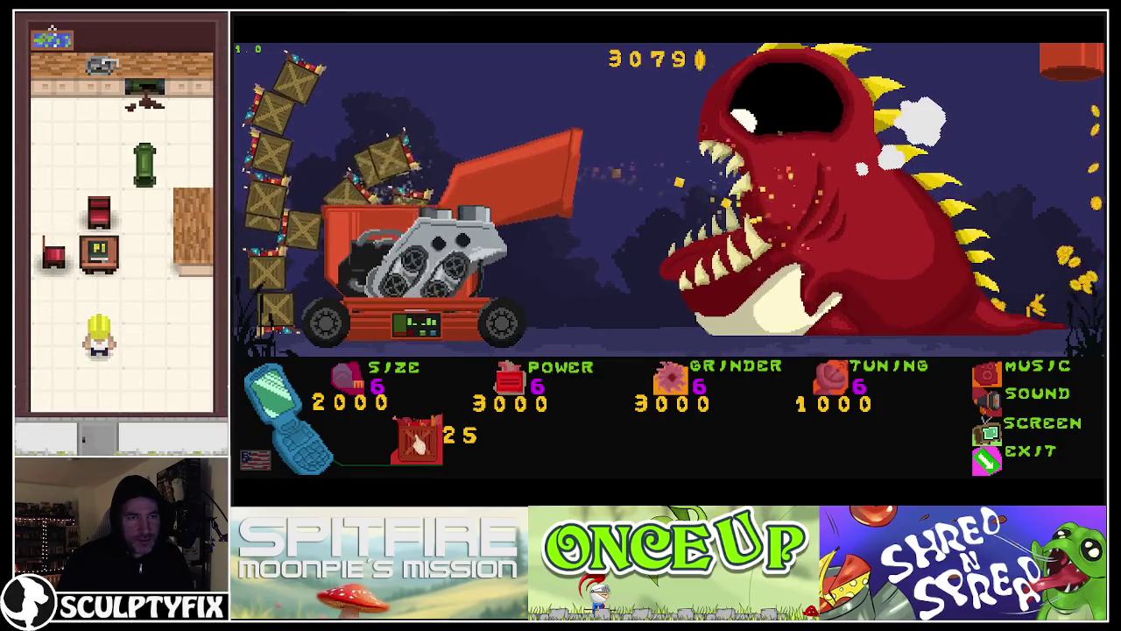
click(421, 445)
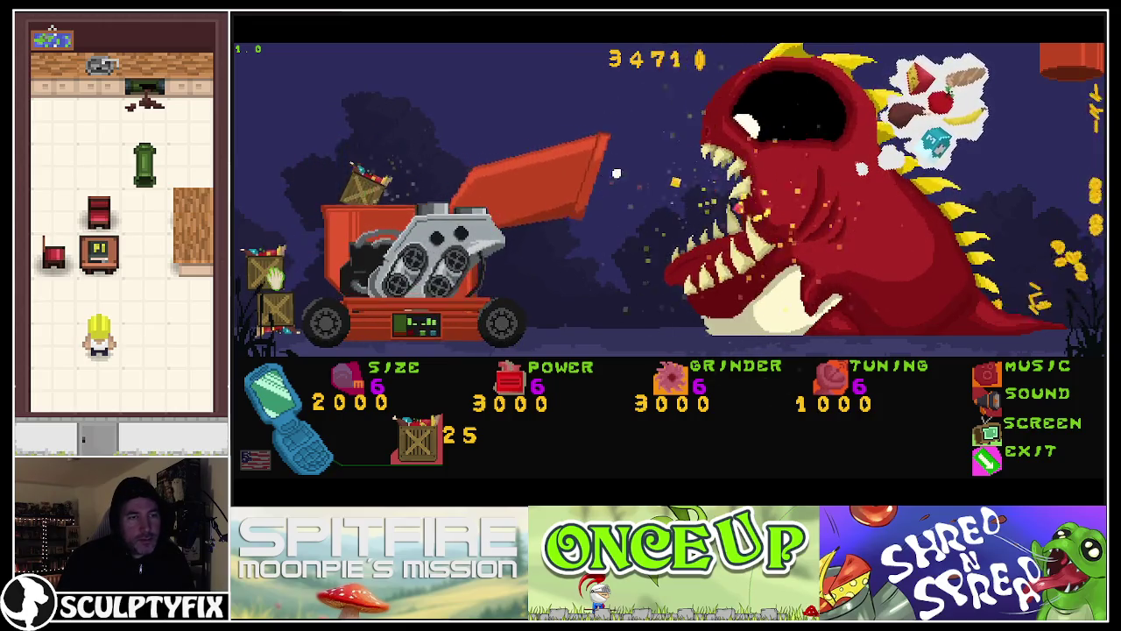
drag(274, 277, 391, 157)
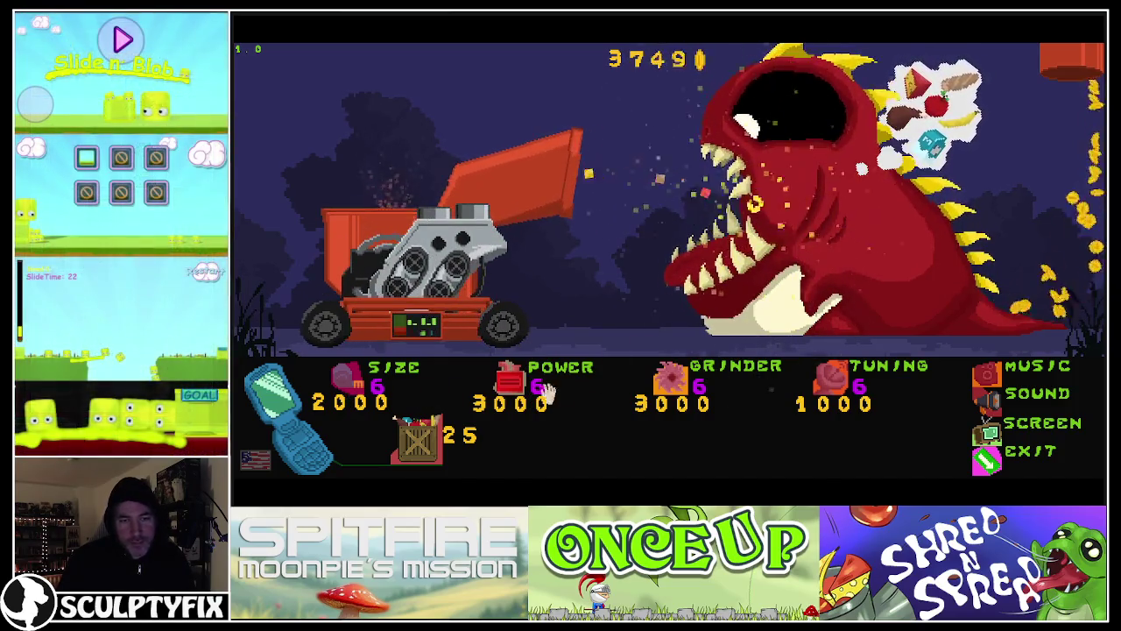
click(388, 402)
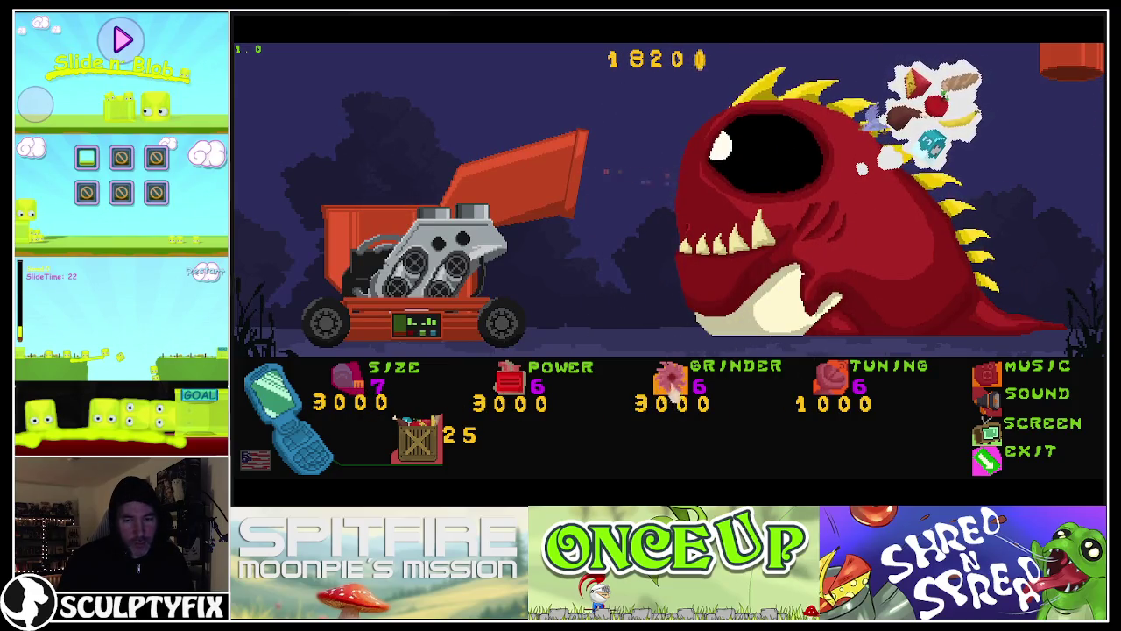
Step: Upgrade Tuning to level 7, then exit the preview and deselect in the Level_4 layout
click(827, 390)
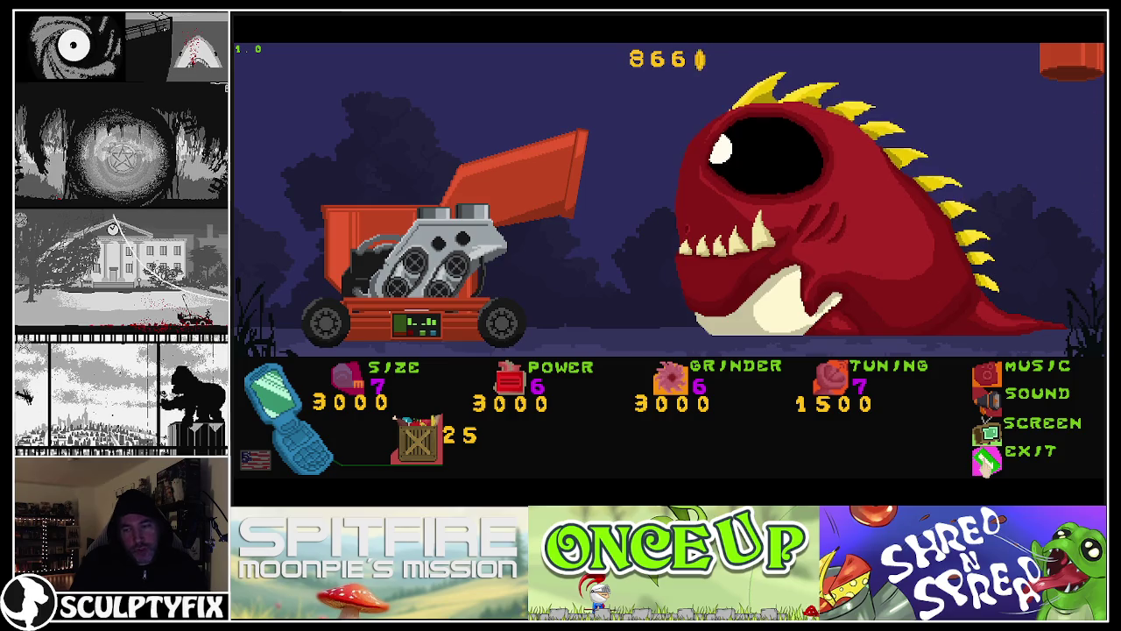
click(978, 467)
click(597, 445)
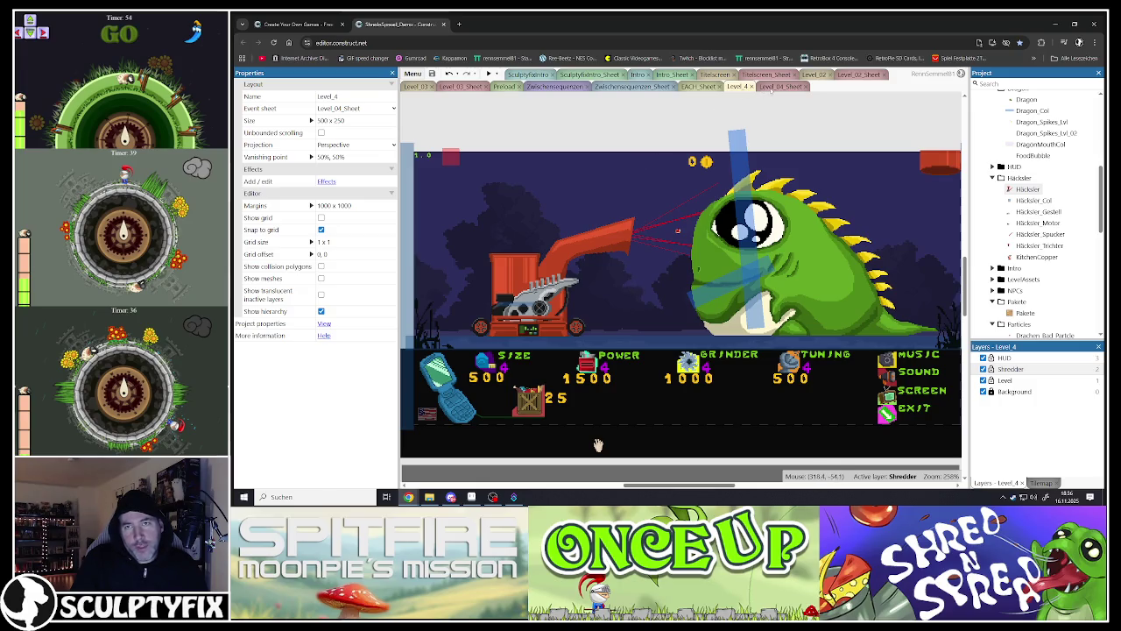
Step: Open Level_04_Sheet, expand ShredderObjects3 and FoodBubble2, and scroll to the Häcksler_Tuning_Level 4–6 events
click(771, 89)
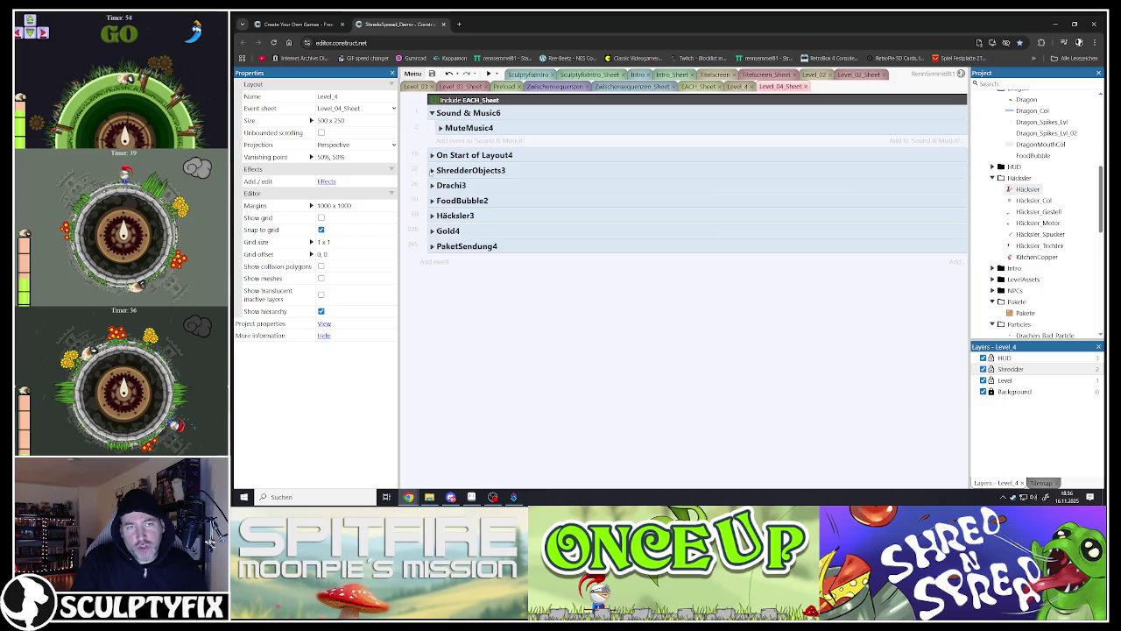
click(431, 170)
click(431, 155)
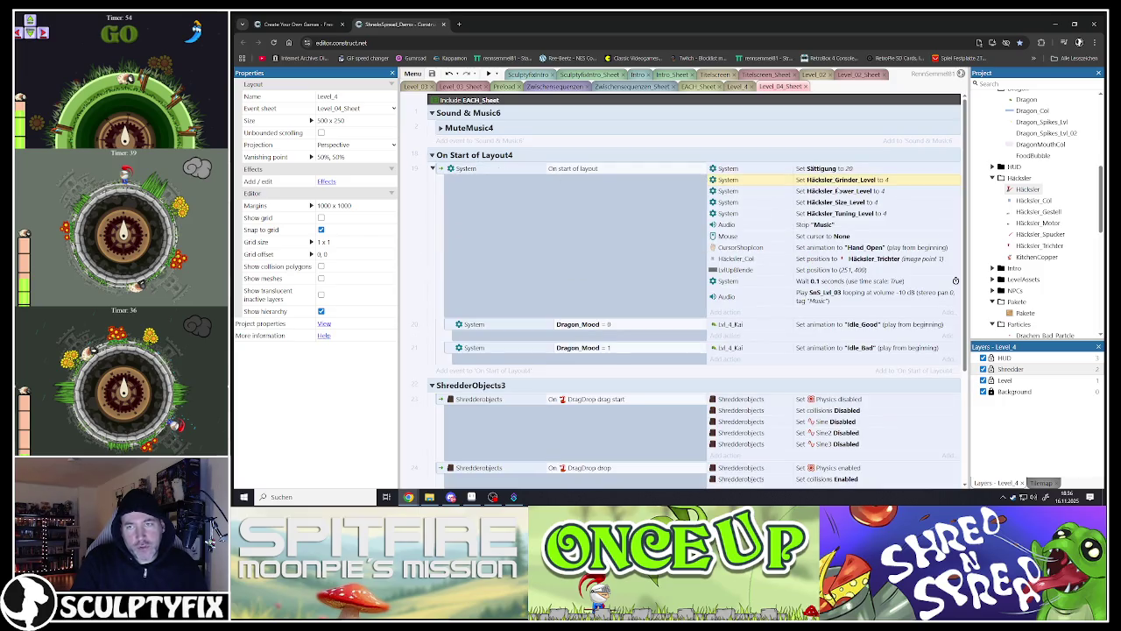
click(431, 155)
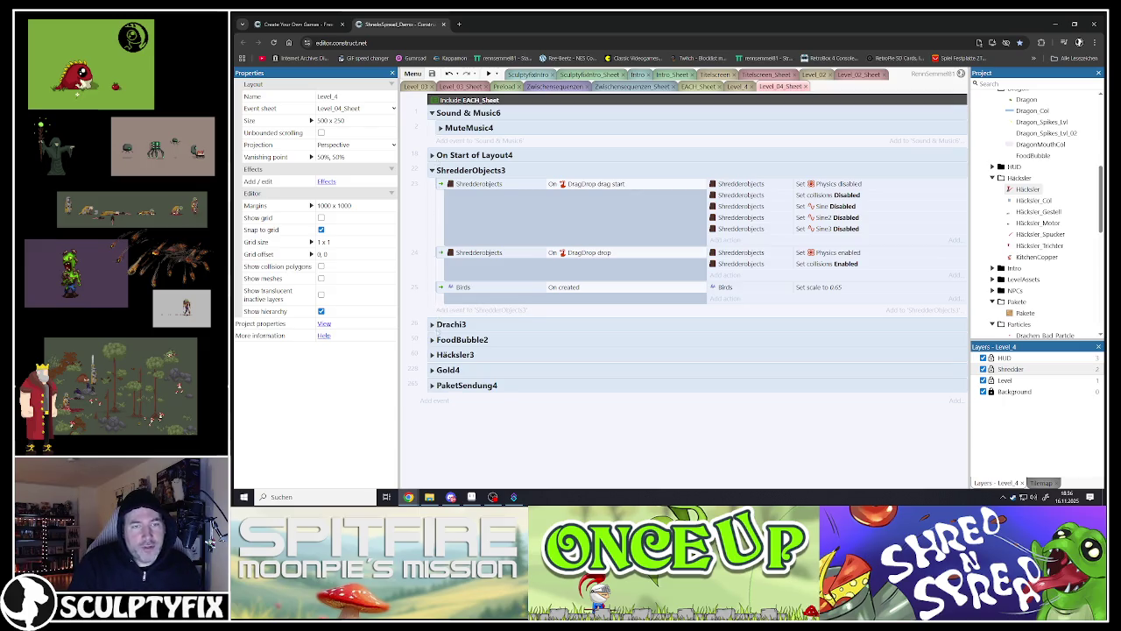
click(431, 339)
scroll(492, 331, down, 2)
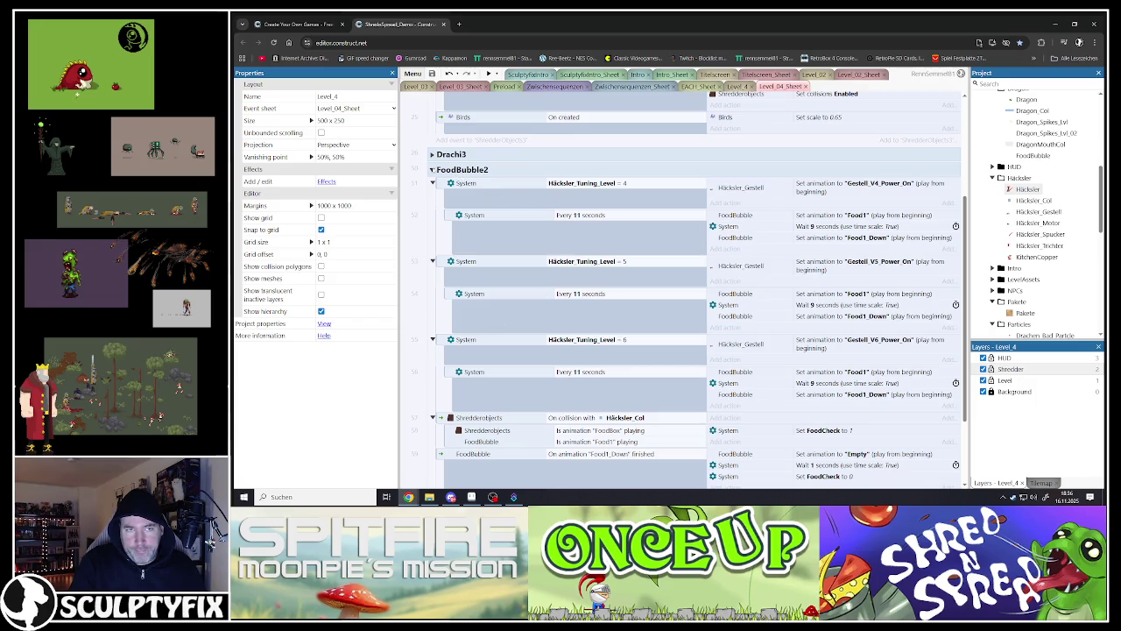
Step: Collapse FoodBubble2, then view the Paket_Button events in Level_03_Sheet
click(431, 169)
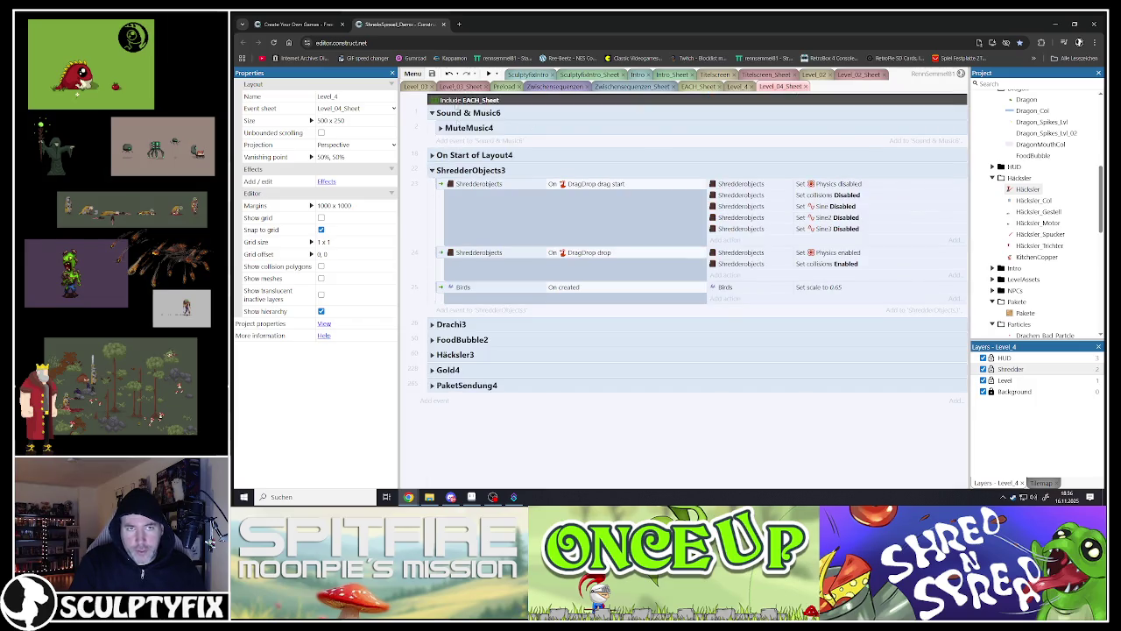
click(431, 384)
scroll(462, 276, down, 5)
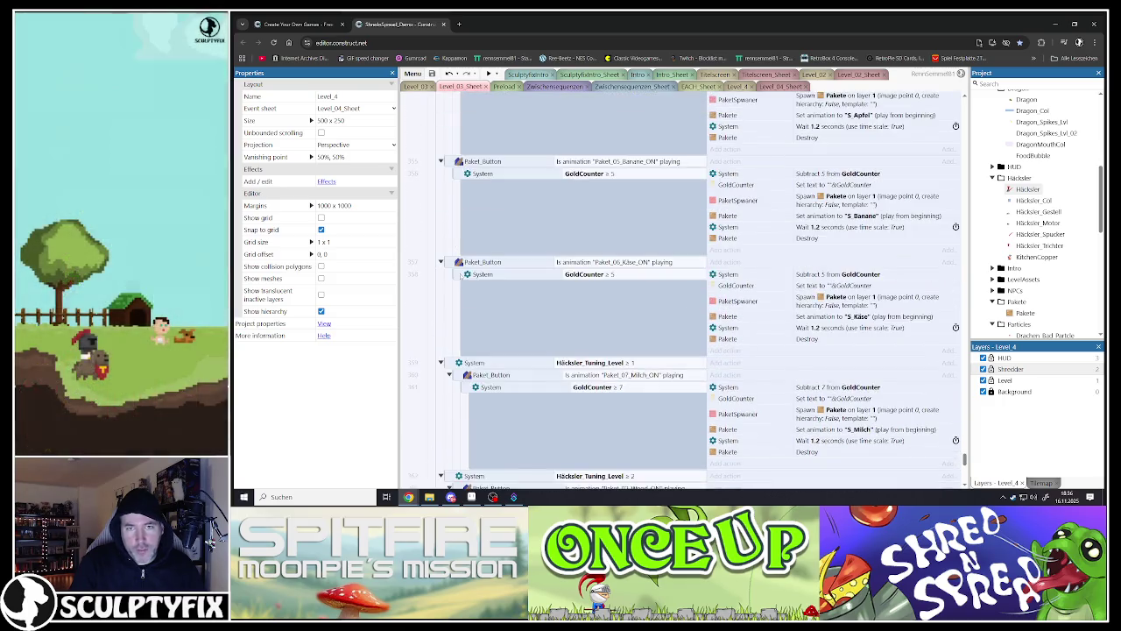
Step: Scroll to the top of Level_03_Sheet and collapse the On Start of Layout group
scroll(461, 274, up, 15)
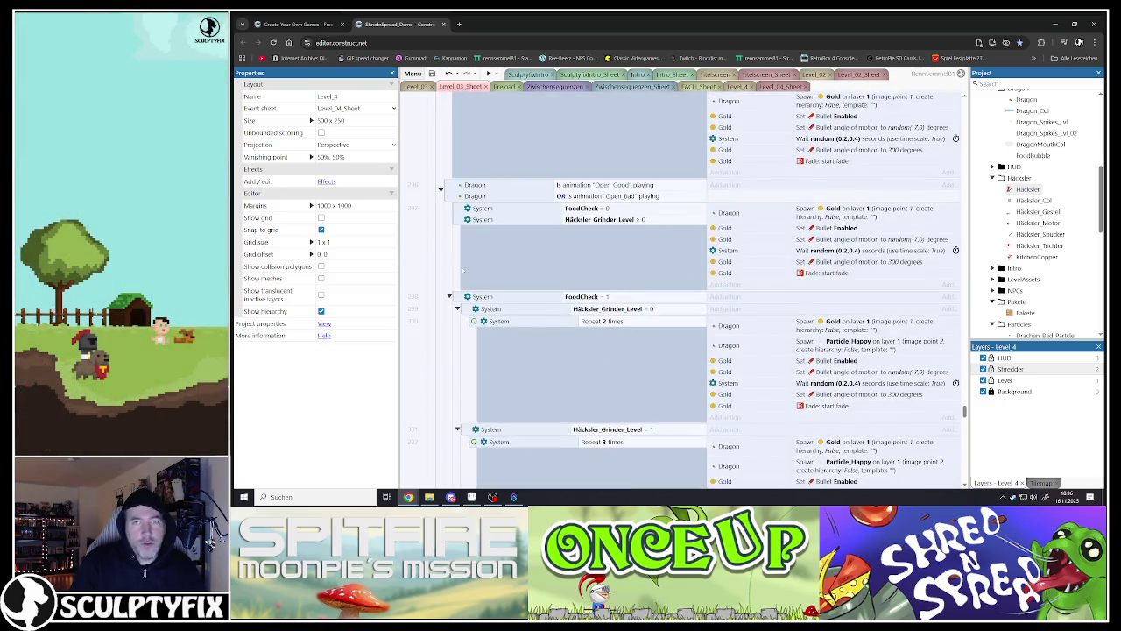
scroll(463, 270, up, 15)
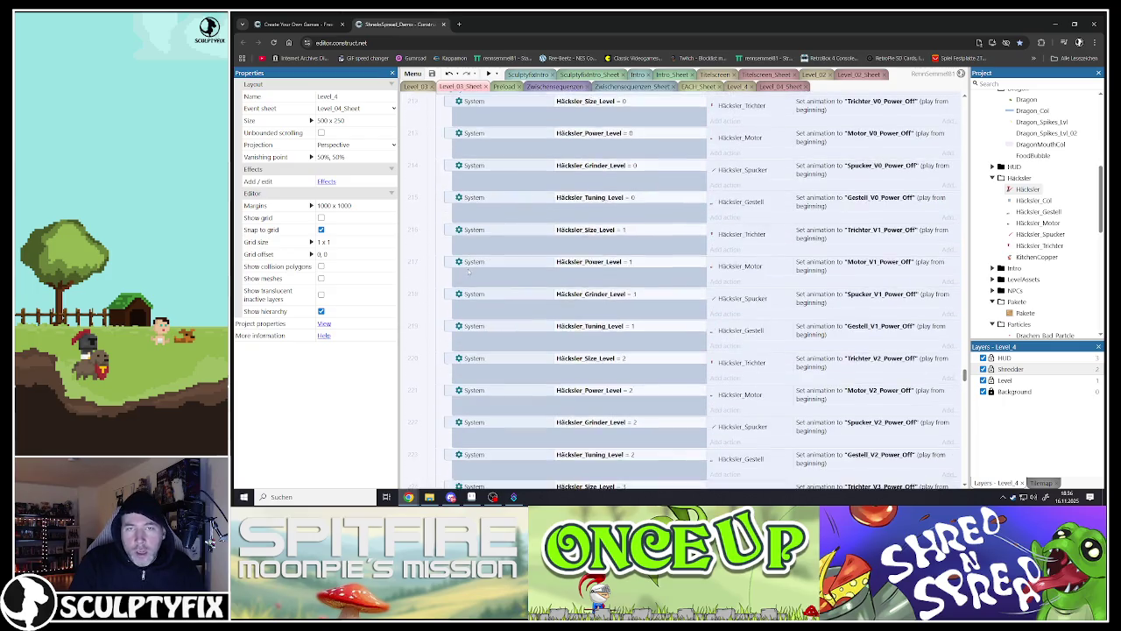
scroll(469, 271, up, 10)
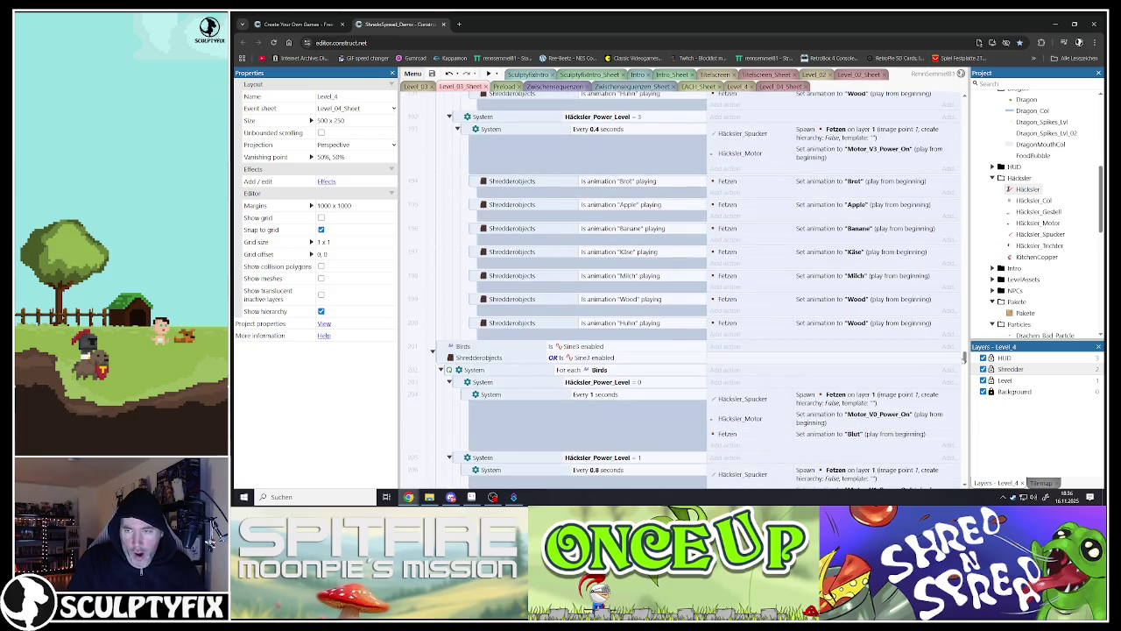
scroll(663, 234, up, 20)
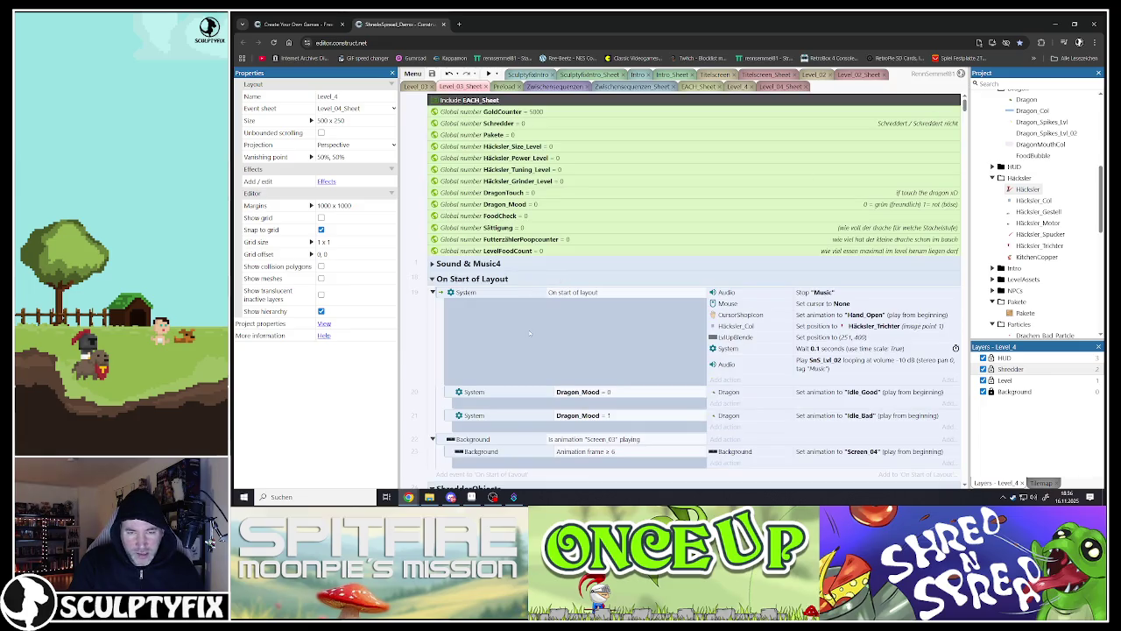
scroll(457, 216, down, 3)
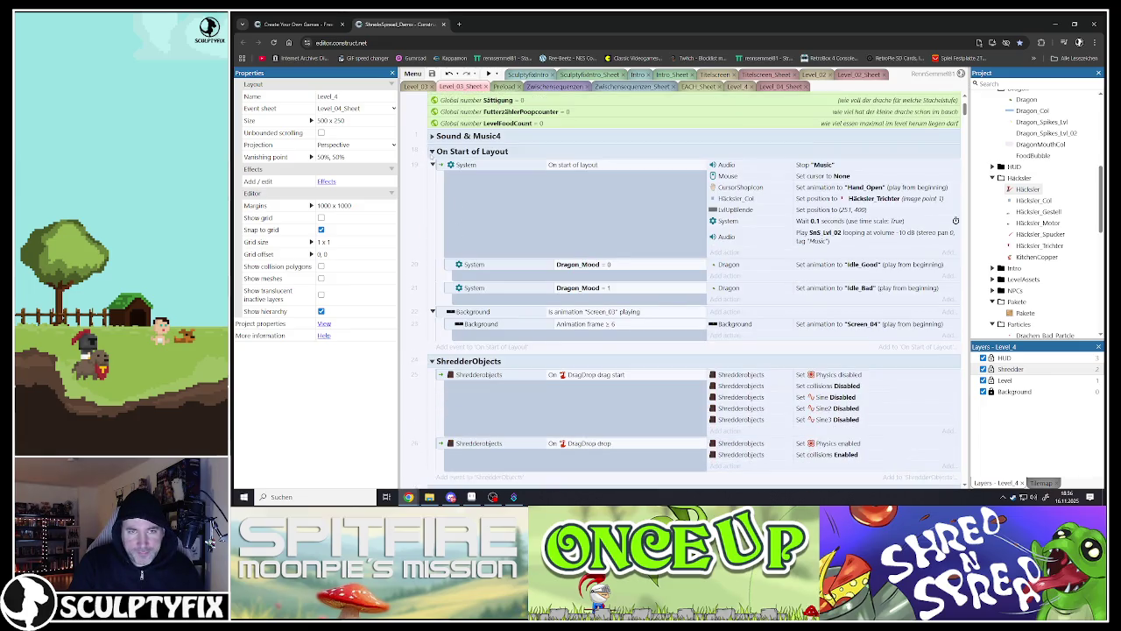
click(431, 150)
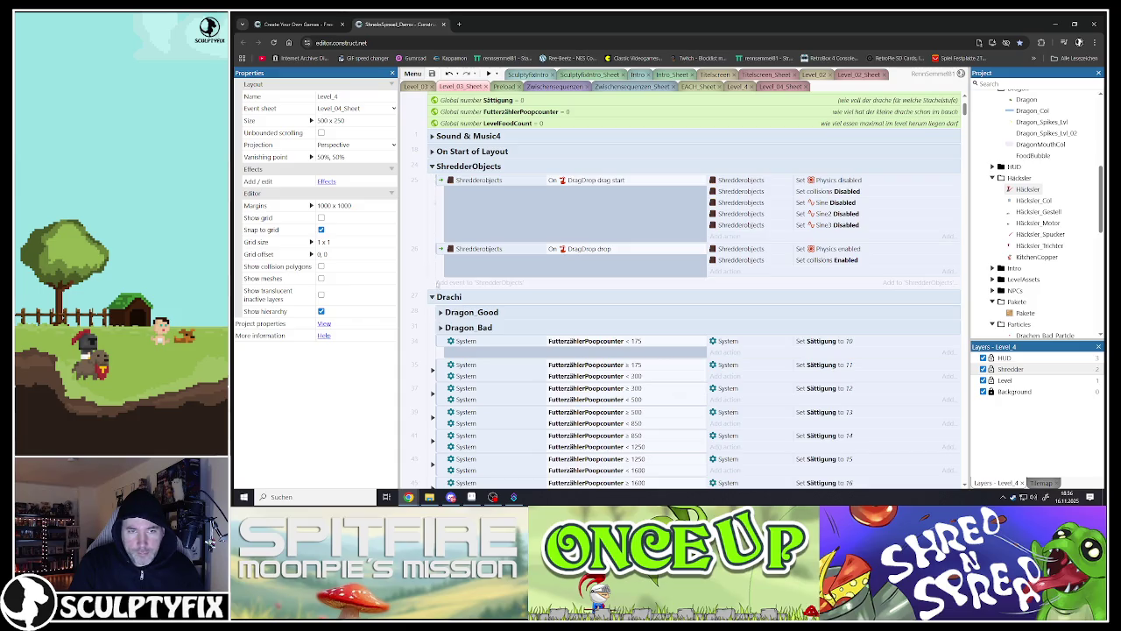
scroll(697, 289, down, 3)
Step: Inspect the Dragon_Good and Dragon_Bad groups, then scroll down to the Häcksler Spucker events
click(440, 185)
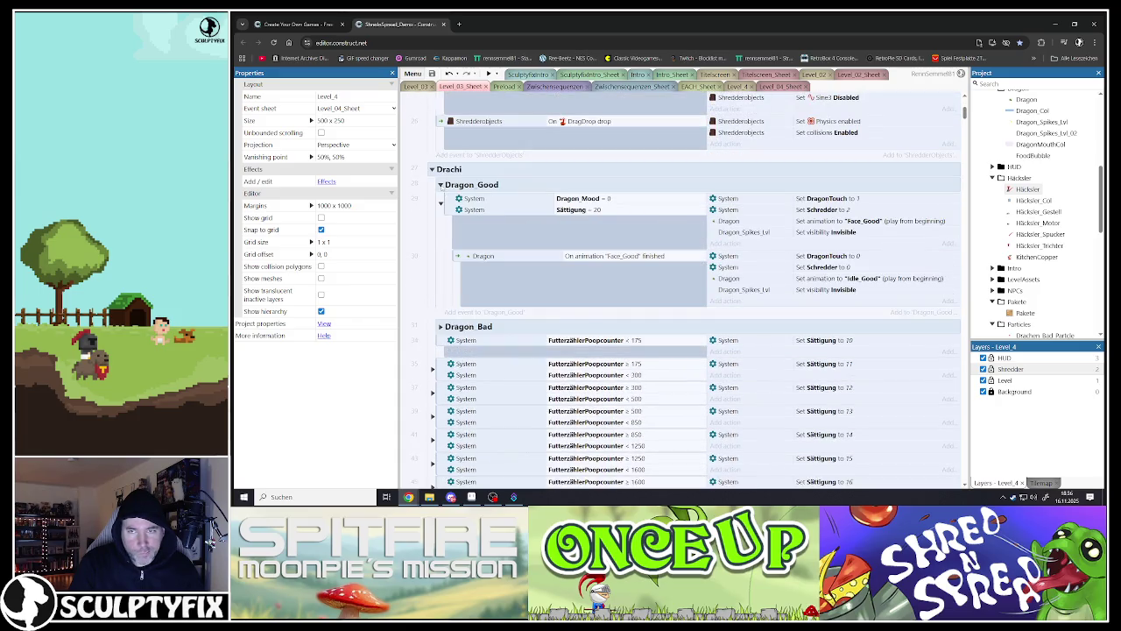
click(441, 184)
click(440, 200)
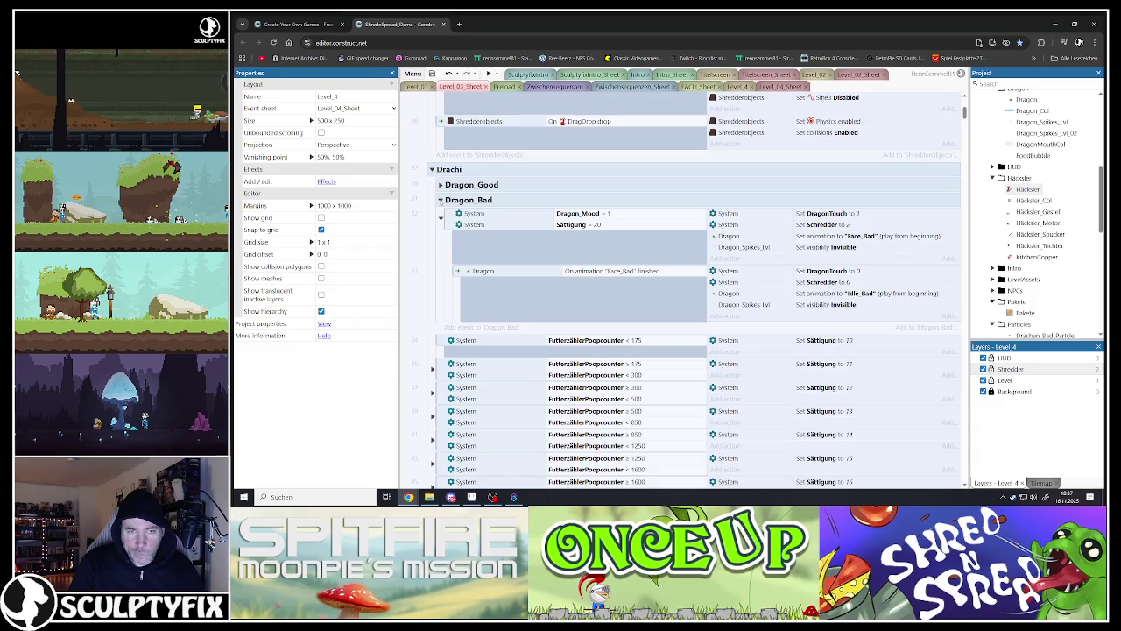
click(500, 273)
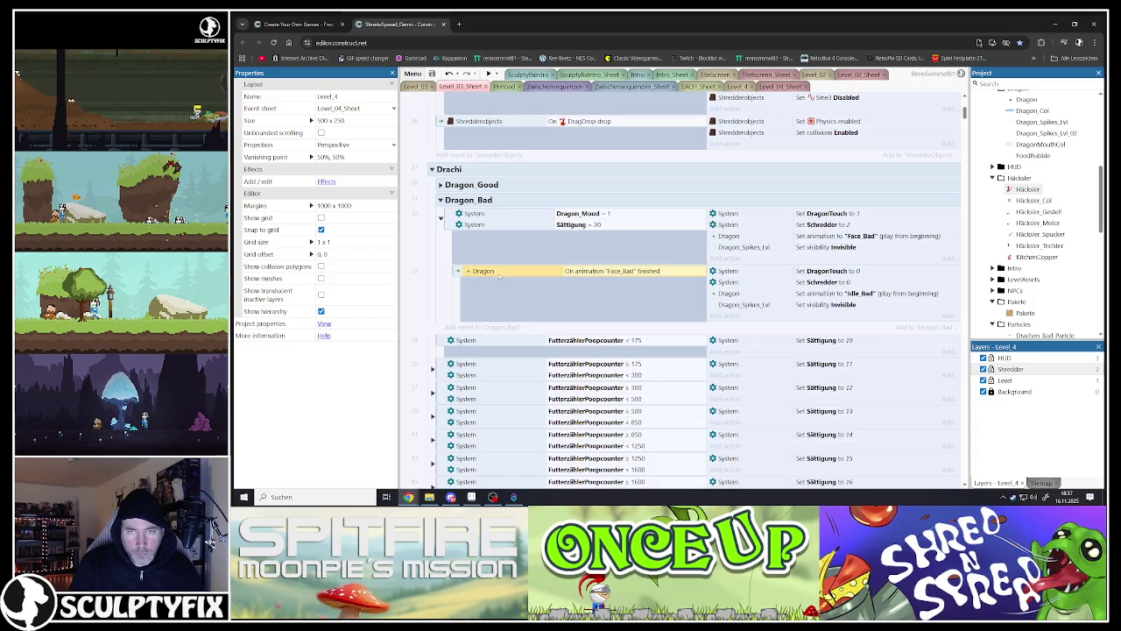
click(440, 218)
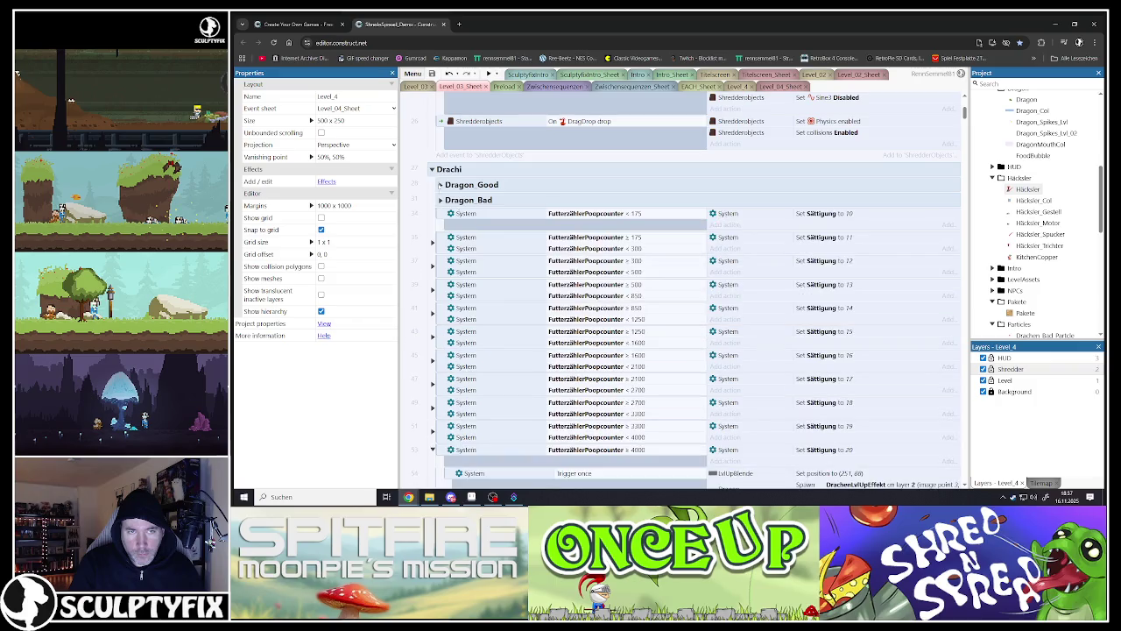
scroll(445, 207, down, 10)
scroll(447, 208, down, 5)
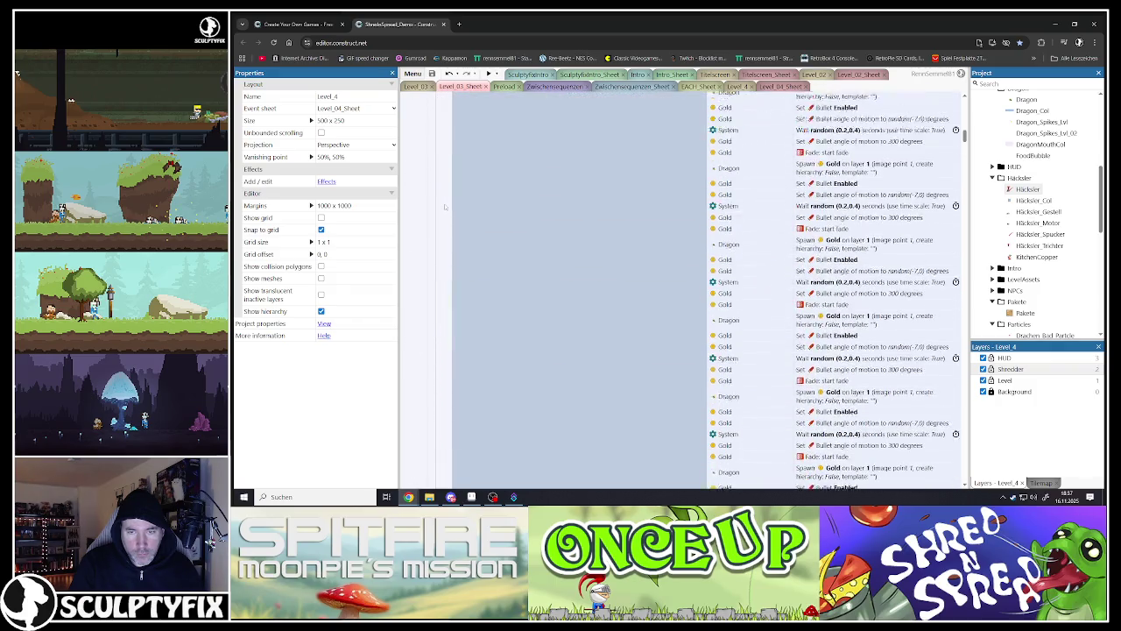
scroll(449, 209, down, 5)
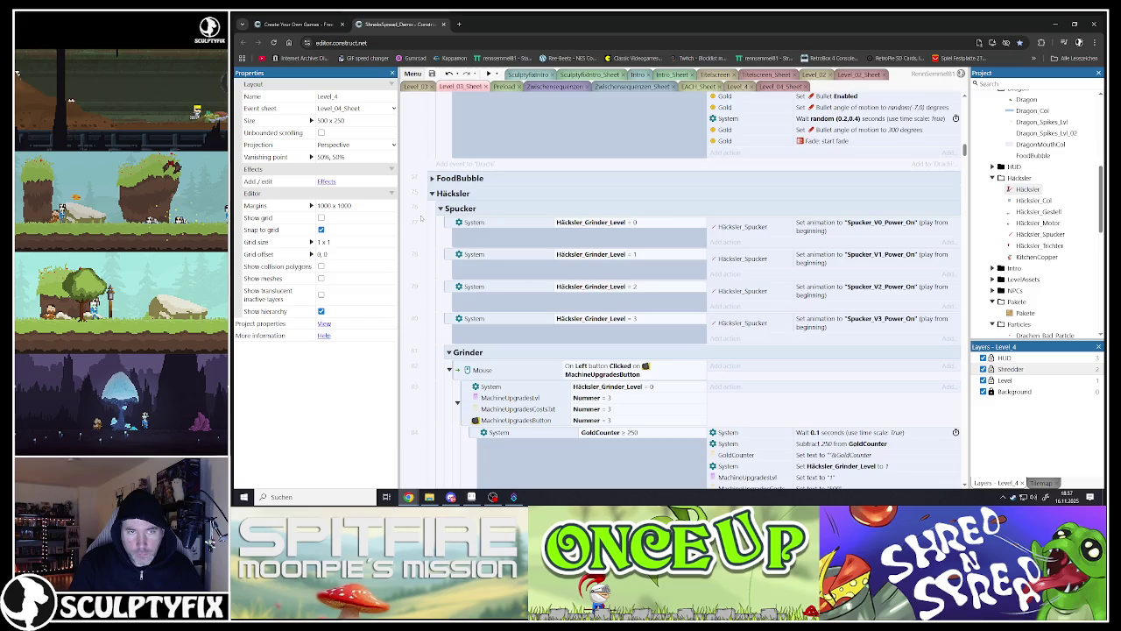
Step: Collapse Spucker, the Birds, Else and DragonTouch events, and the Gold group
click(440, 209)
click(440, 208)
click(440, 209)
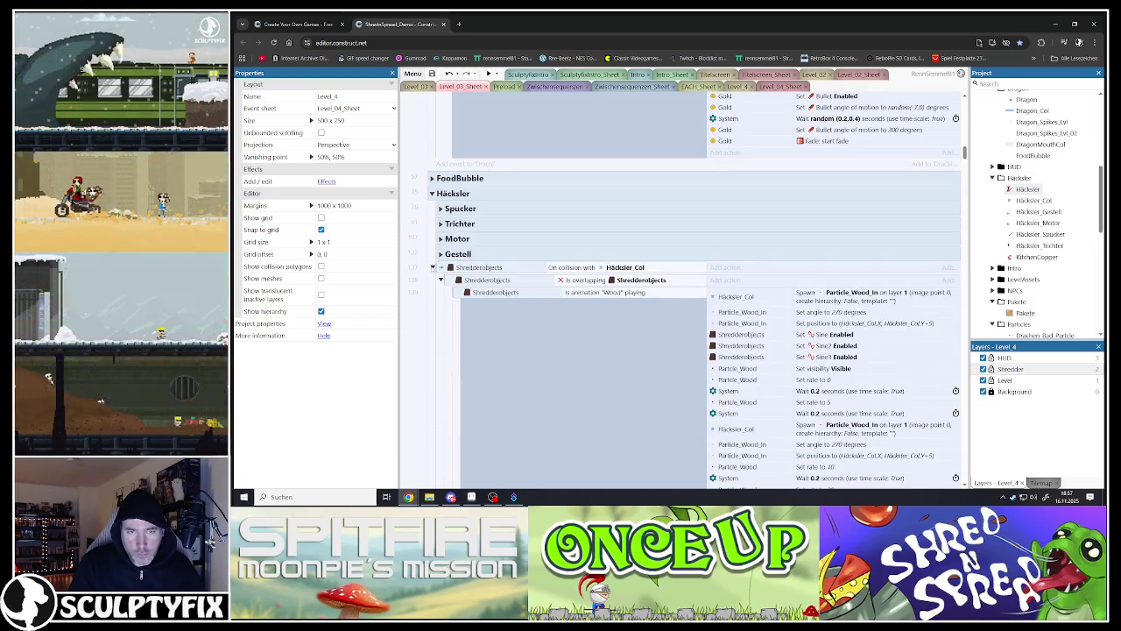
click(433, 279)
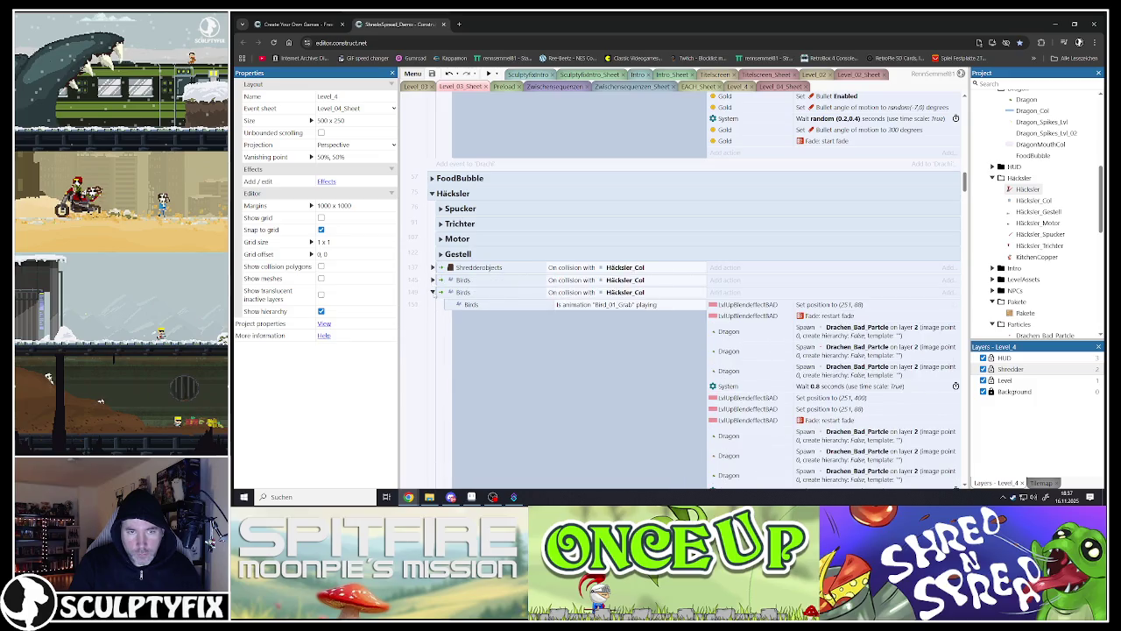
click(433, 292)
click(433, 311)
click(432, 334)
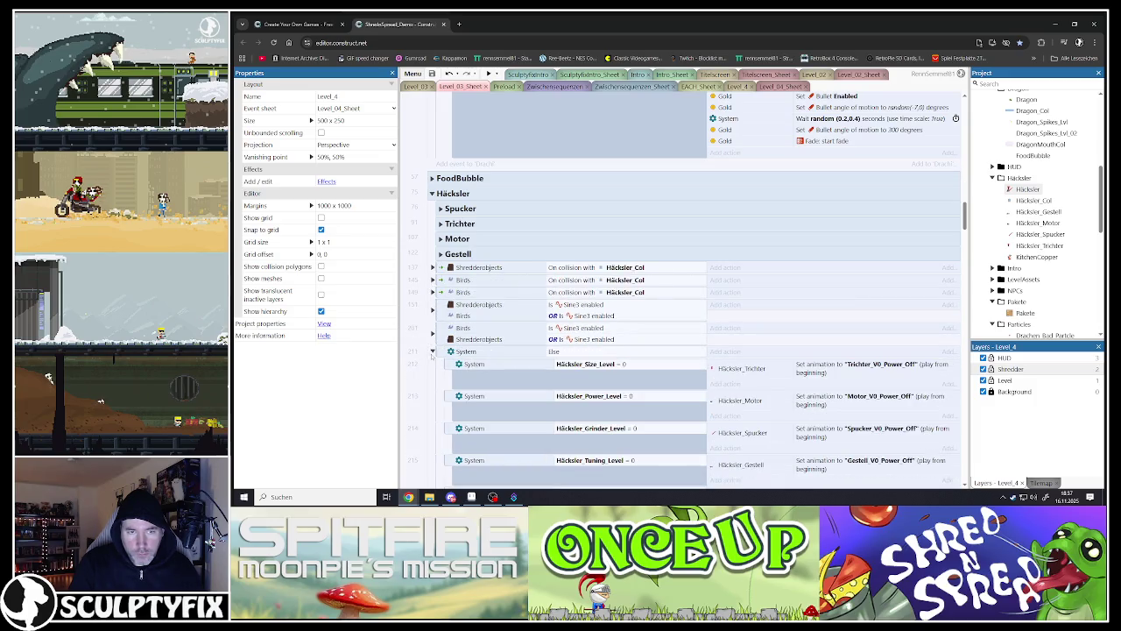
click(432, 353)
click(431, 363)
click(432, 376)
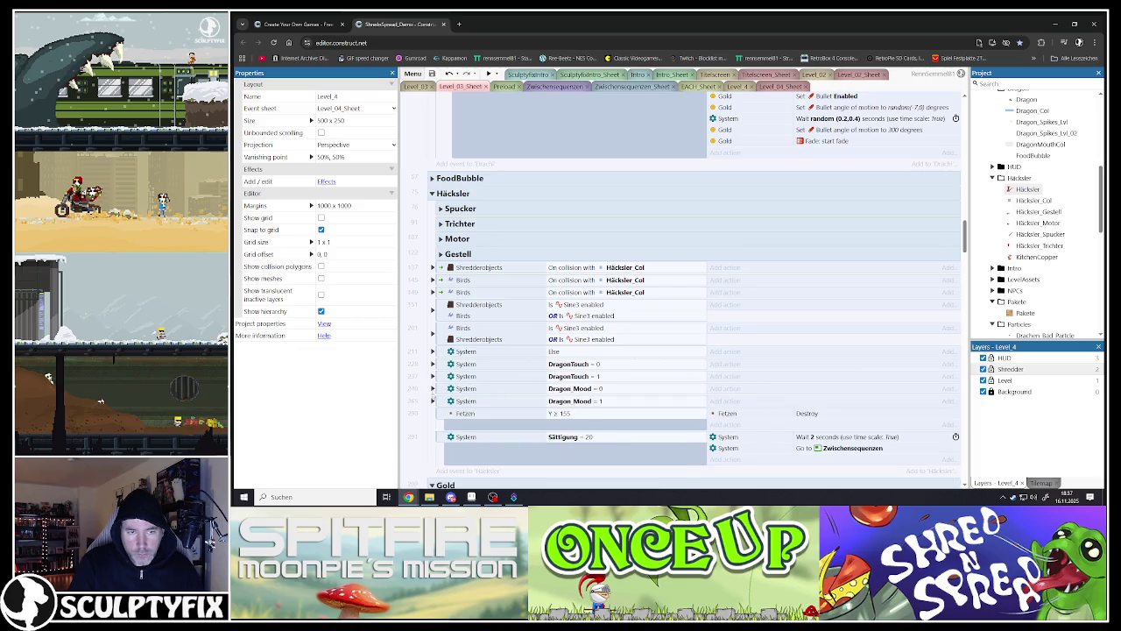
scroll(434, 392, down, 3)
click(433, 275)
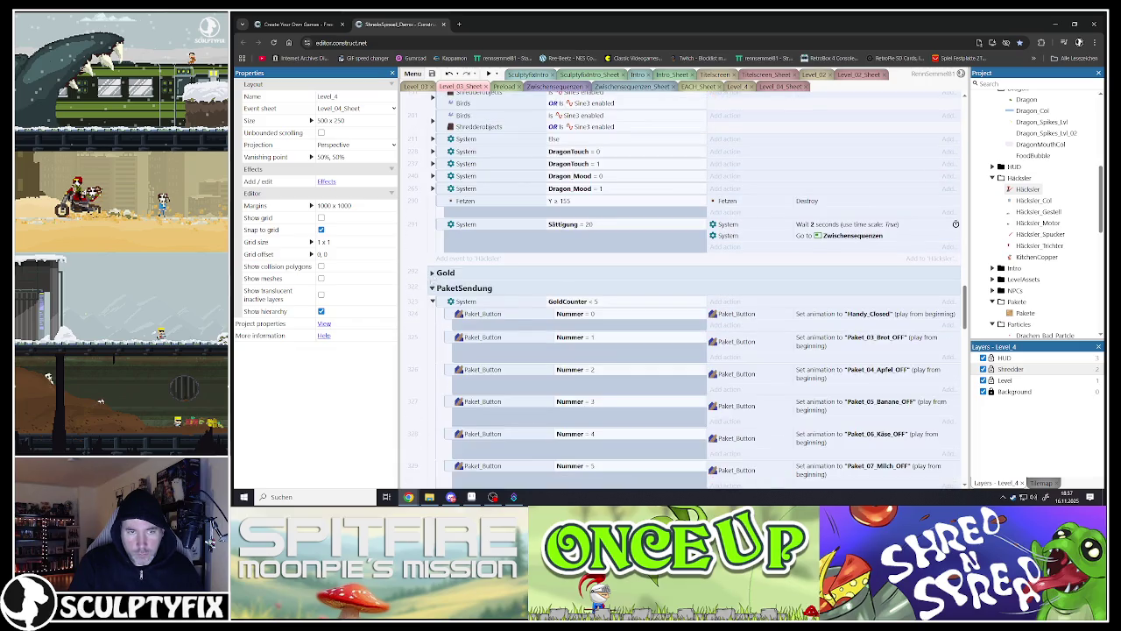
scroll(683, 289, up, 6)
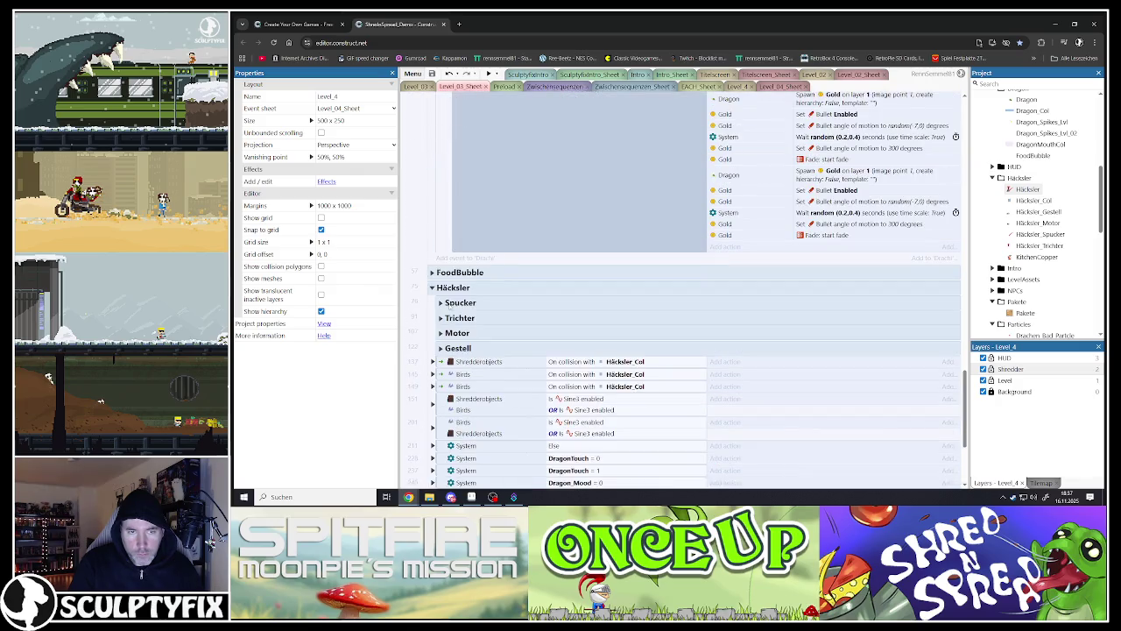
Step: Expand Spucker, select the Häcksler_Grinder_Level = 3 event, and return to Level_04_Sheet
click(441, 260)
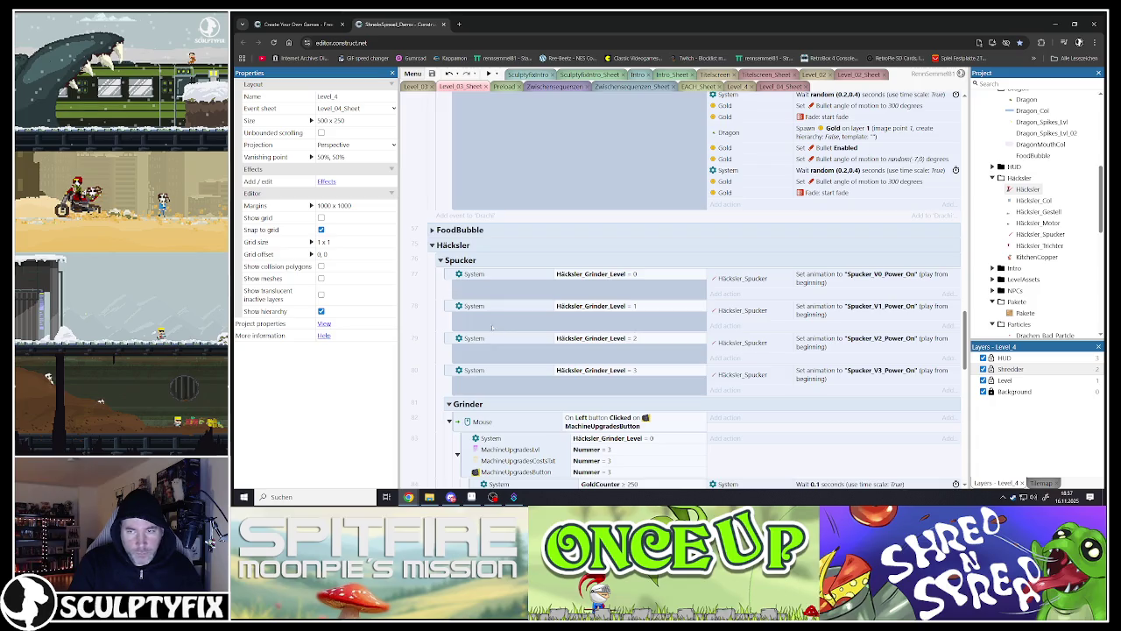
click(451, 370)
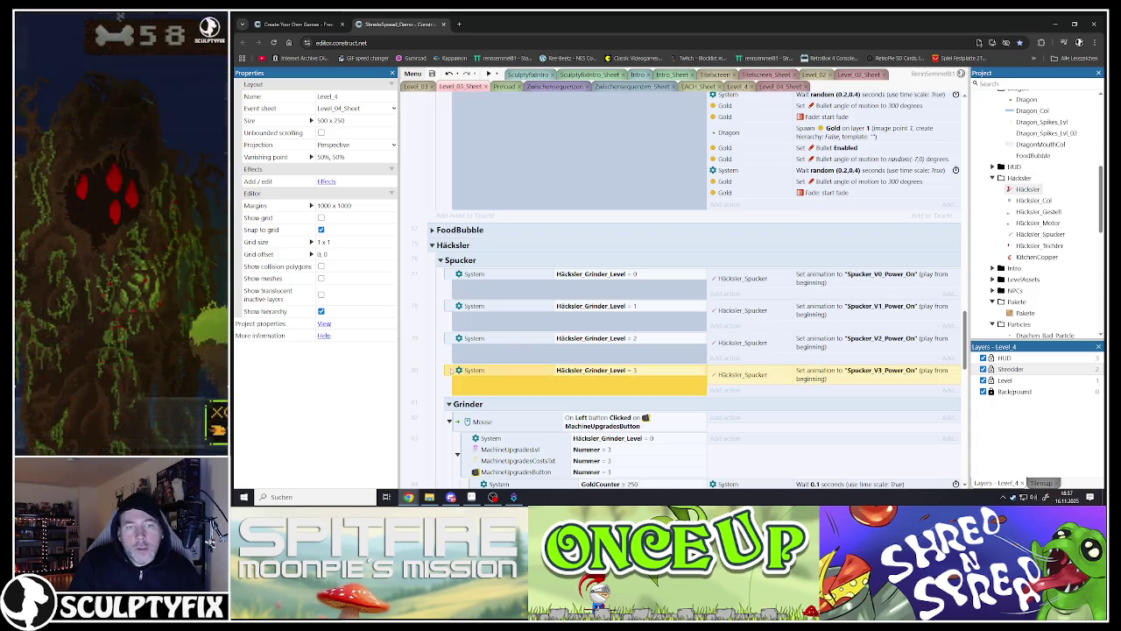
scroll(523, 312, down, 3)
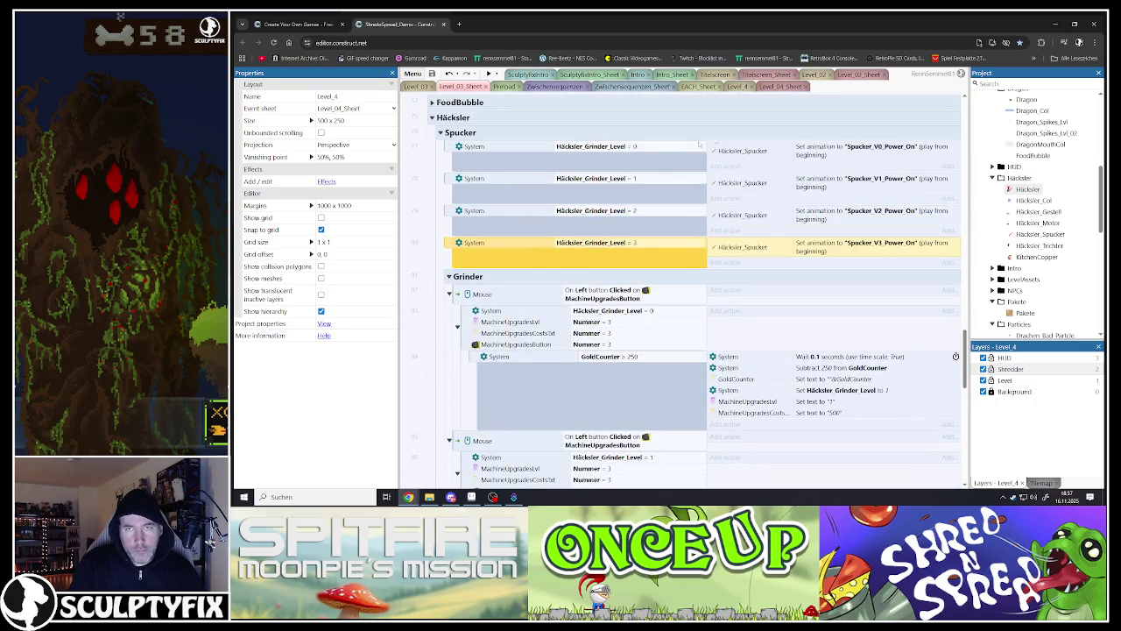
key(ctrl+Tab)
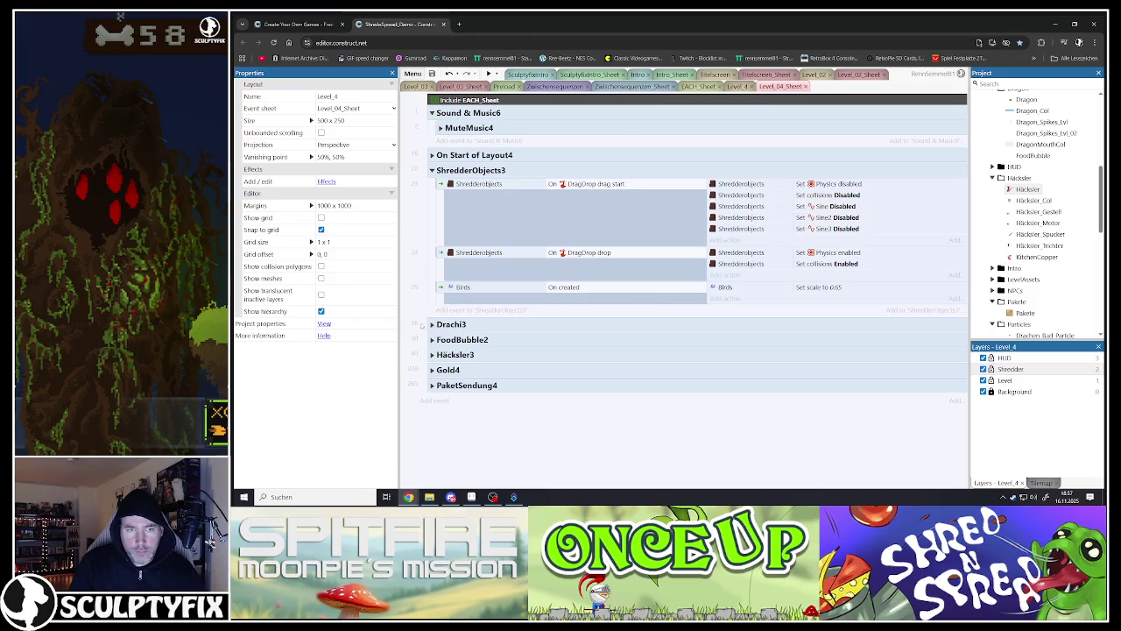
Step: Expand the Häcksler3 and Spucker2 groups and paste the copied grinder level 3 event at the first Spucker2 event
click(432, 354)
scroll(471, 350, down, 3)
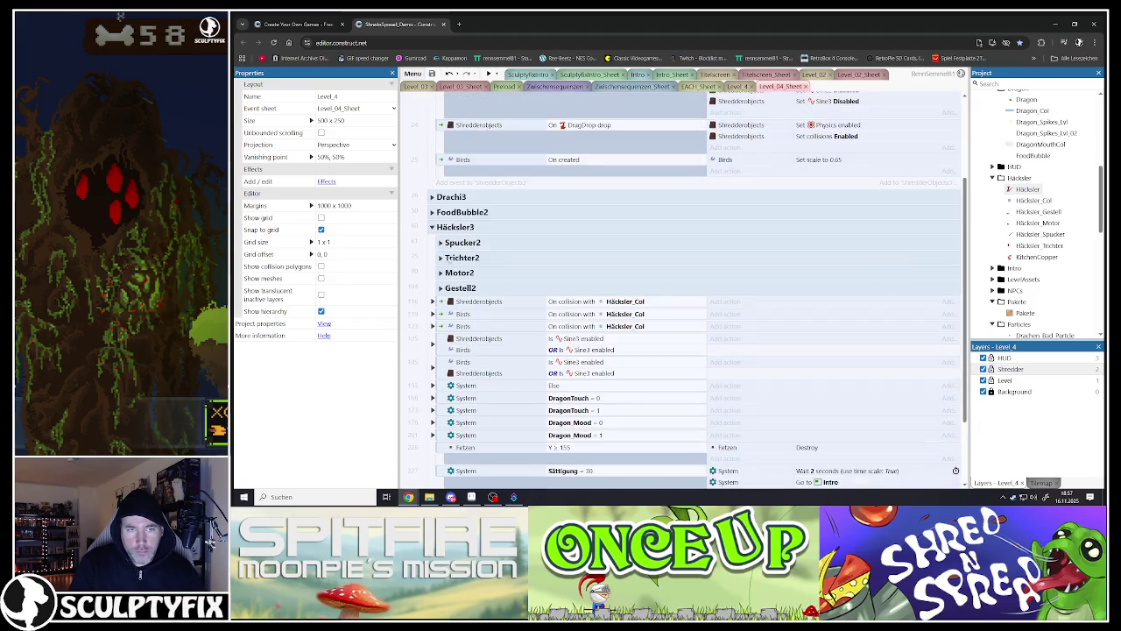
click(441, 243)
click(449, 257)
key(ctrl+v)
drag(450, 298, 455, 261)
scroll(455, 263, down, 4)
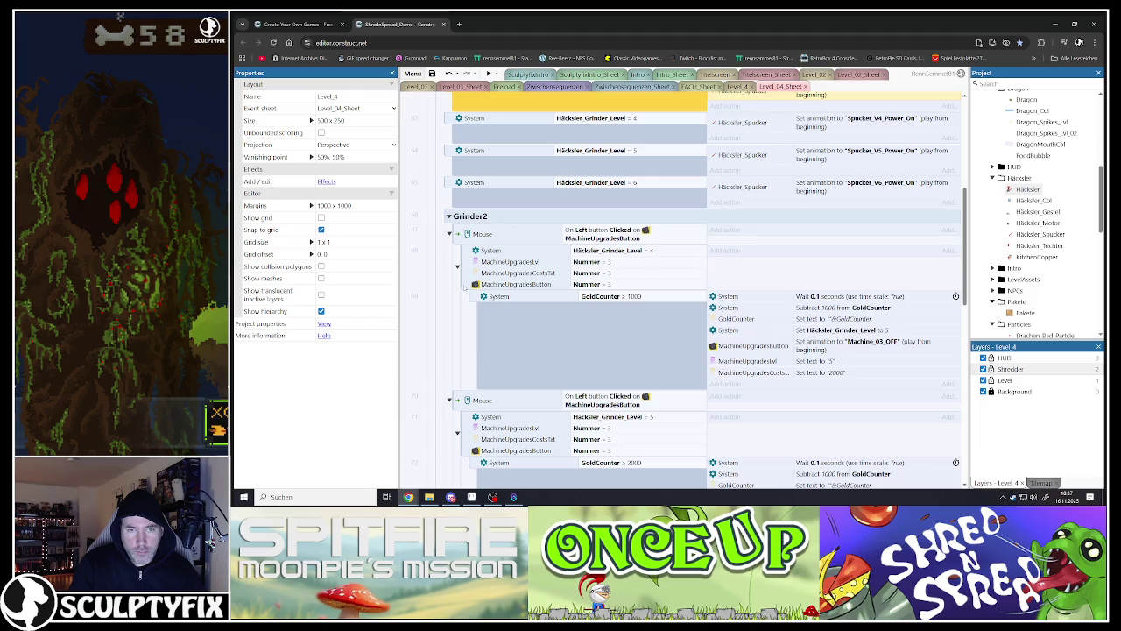
Step: Check the grinder level 2 upgrade event on Level_03_Sheet for reference
click(456, 235)
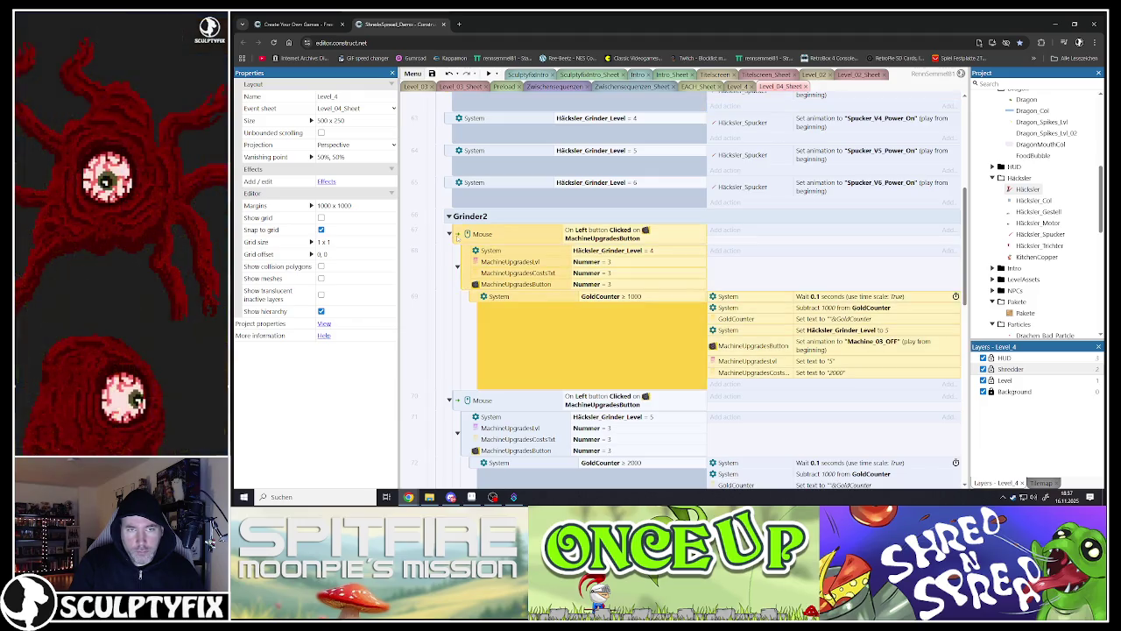
key(ctrl+z)
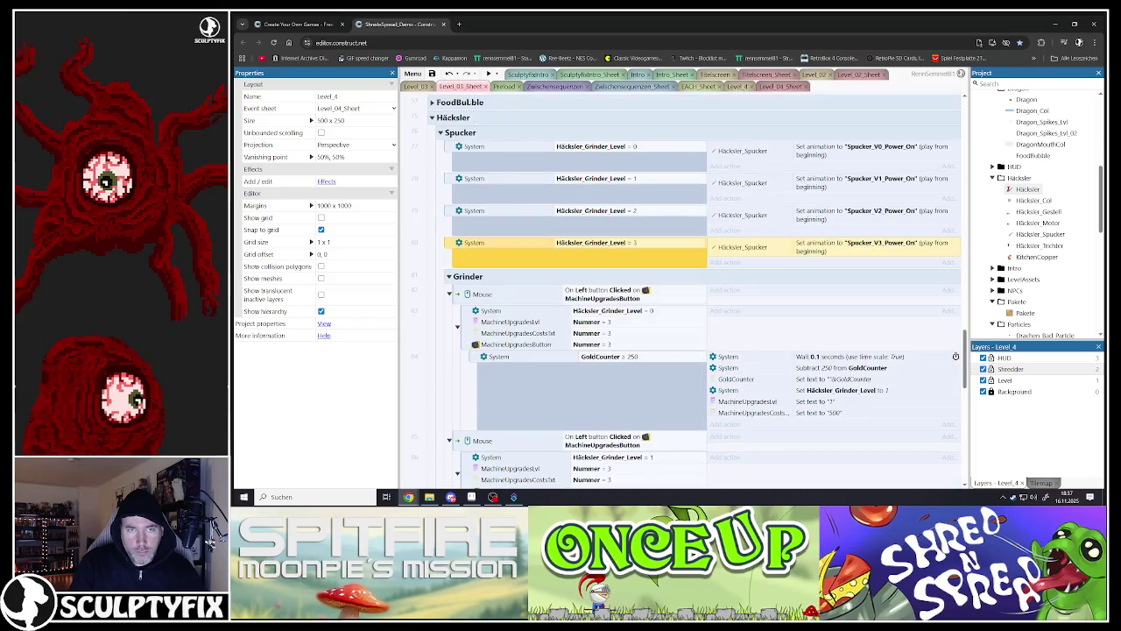
scroll(480, 260, down, 6)
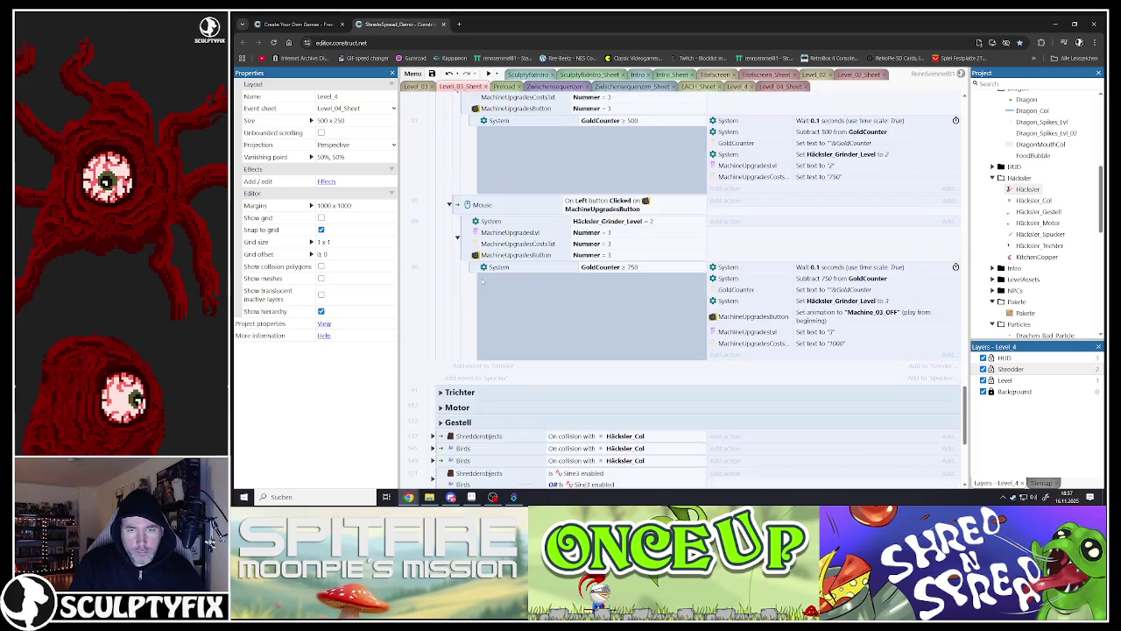
click(460, 208)
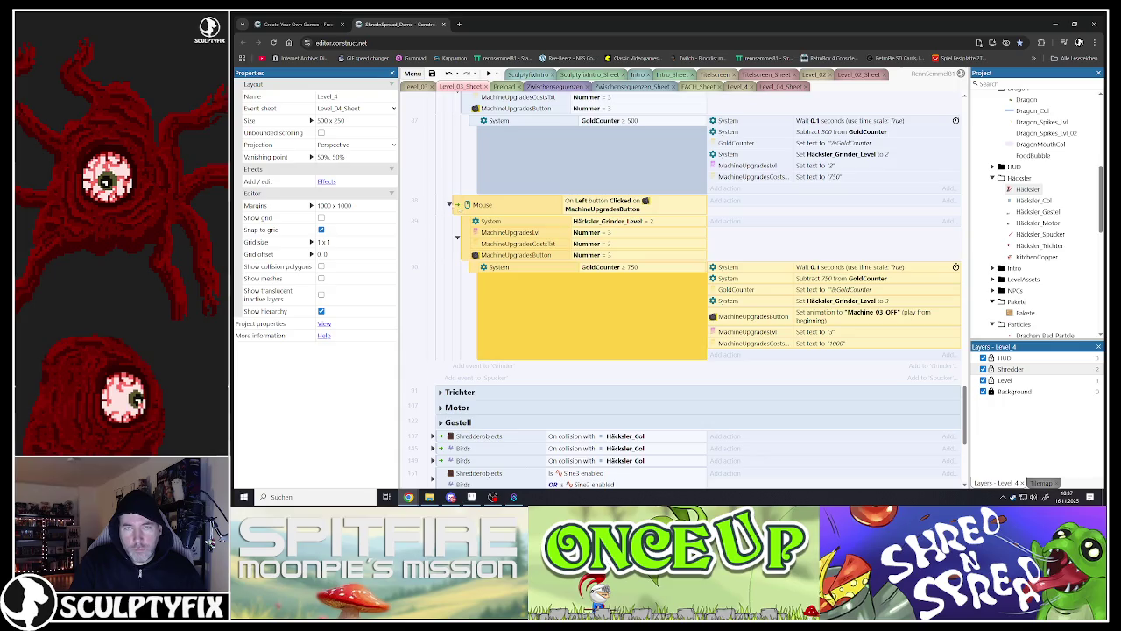
click(426, 178)
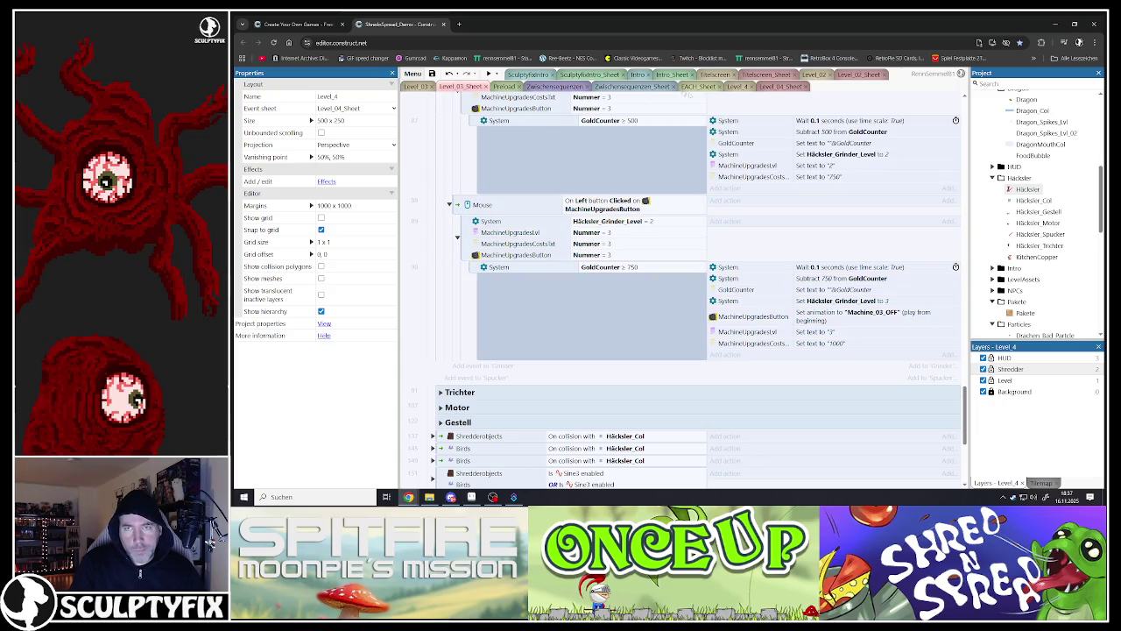
Step: On Level_04_Sheet, paste a duplicate of the Grinder2 level-4 upgrade event and open its GoldCounter ≥ 1000 condition
click(739, 86)
click(779, 86)
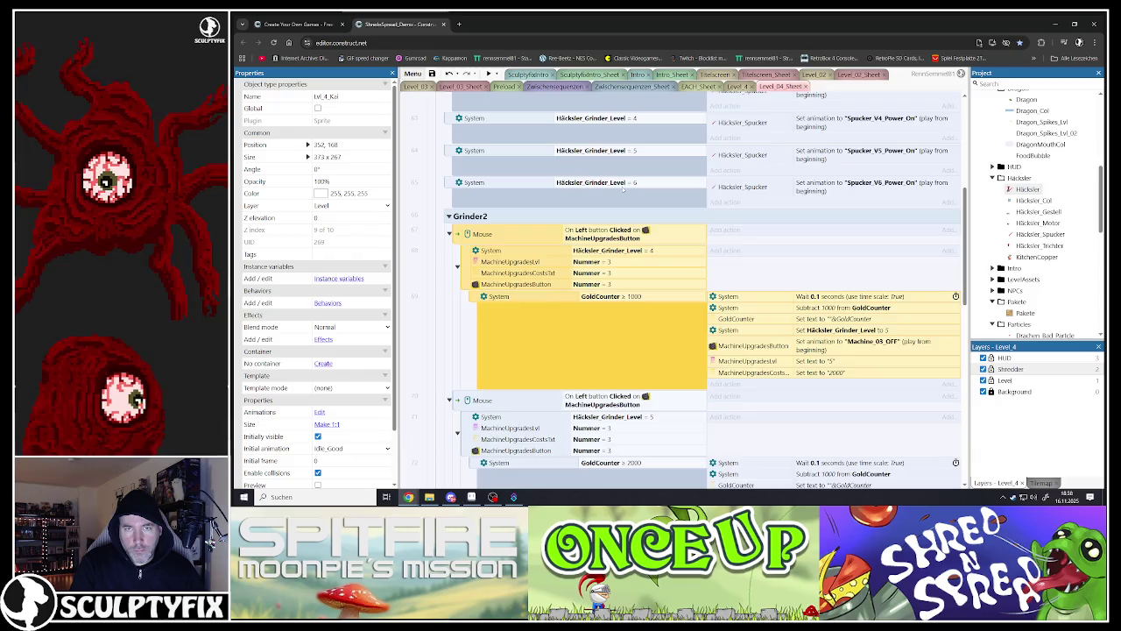
scroll(625, 184, up, 3)
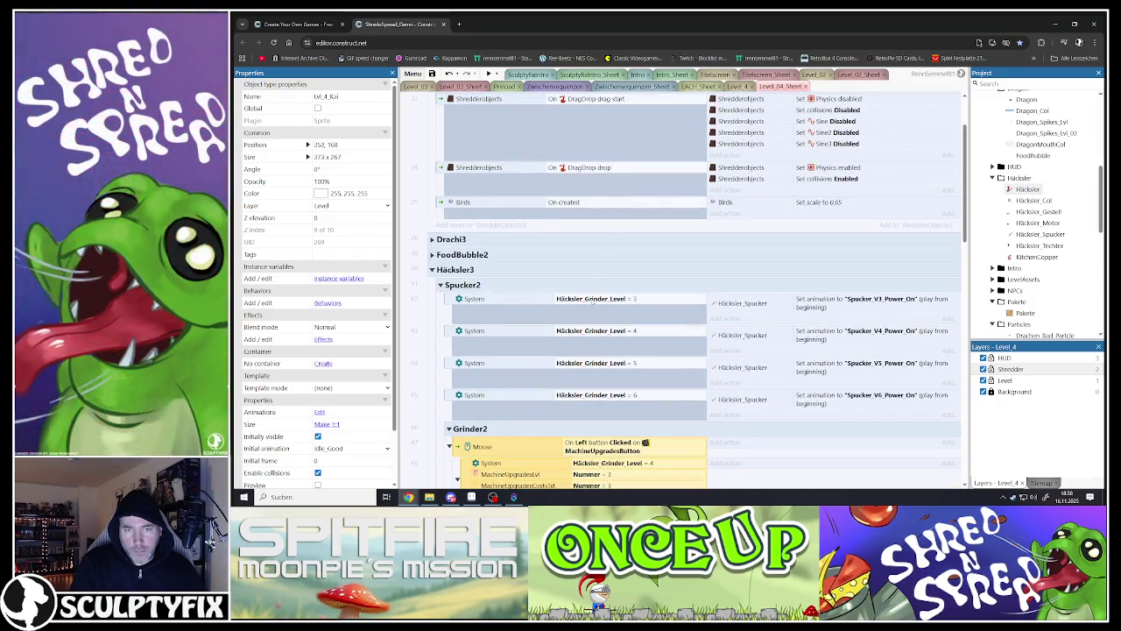
scroll(591, 300, down, 3)
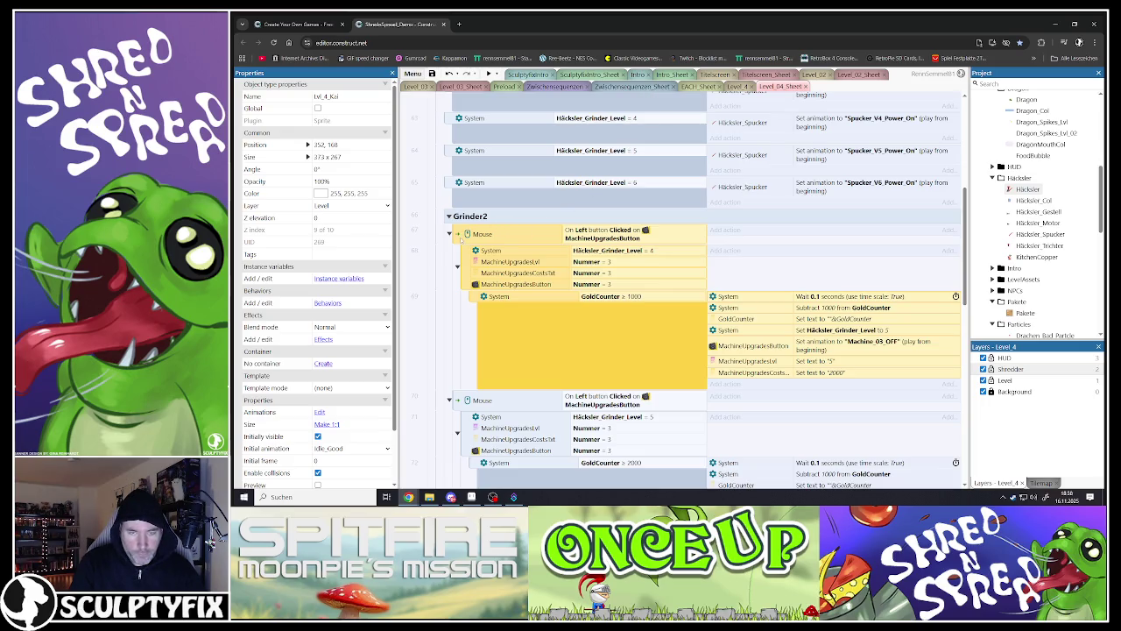
key(ctrl+v)
scroll(517, 251, down, 1)
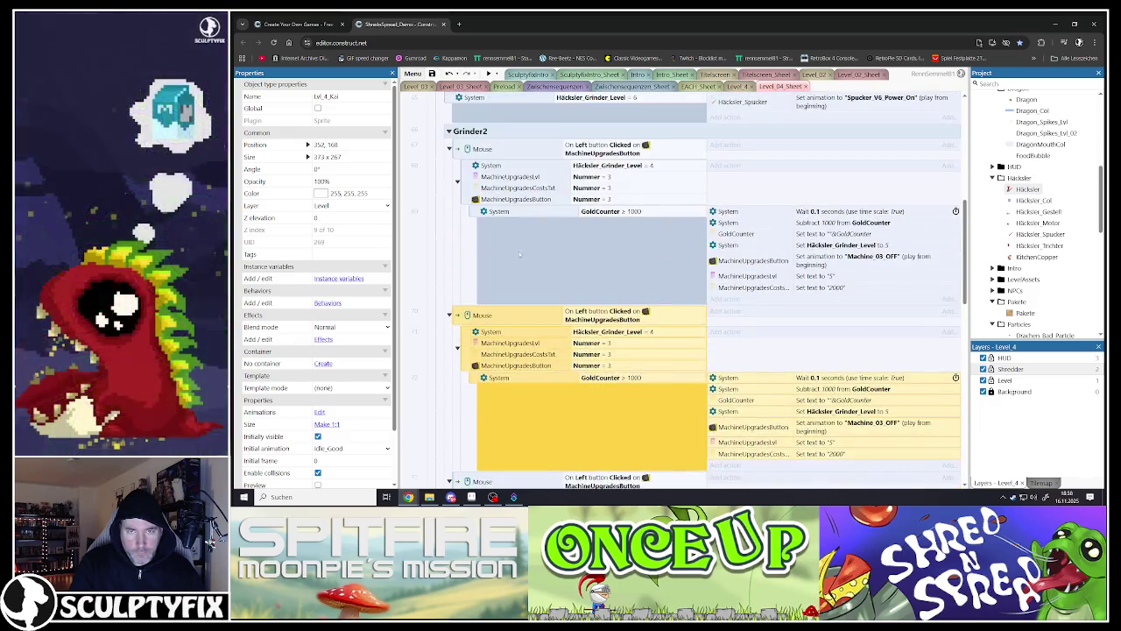
scroll(518, 251, up, 1)
scroll(517, 250, down, 3)
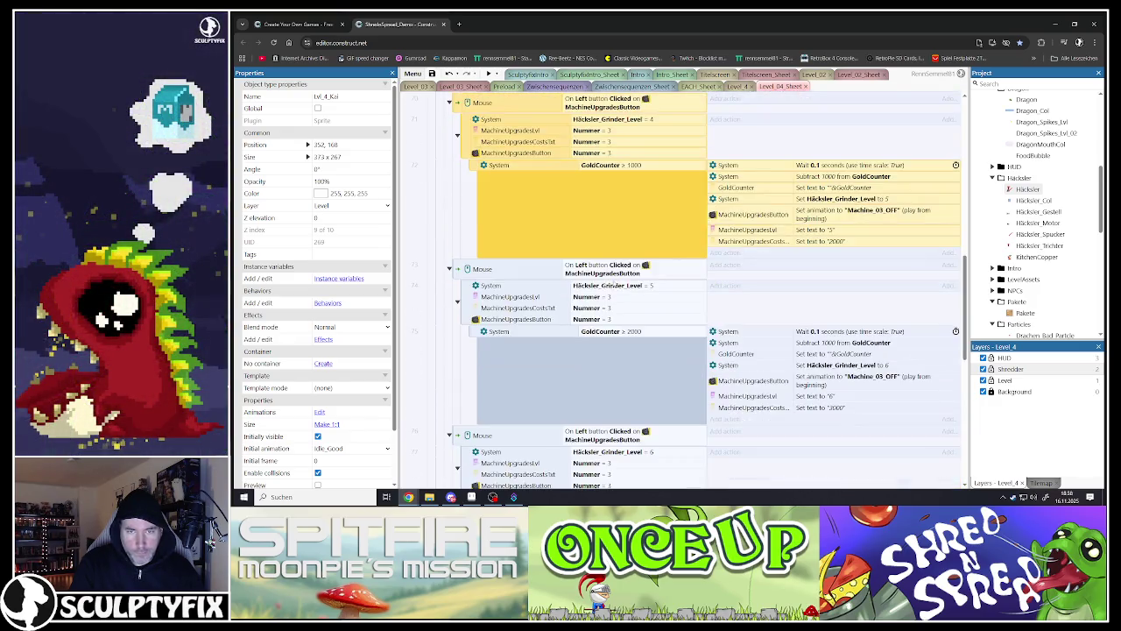
scroll(615, 285, up, 3)
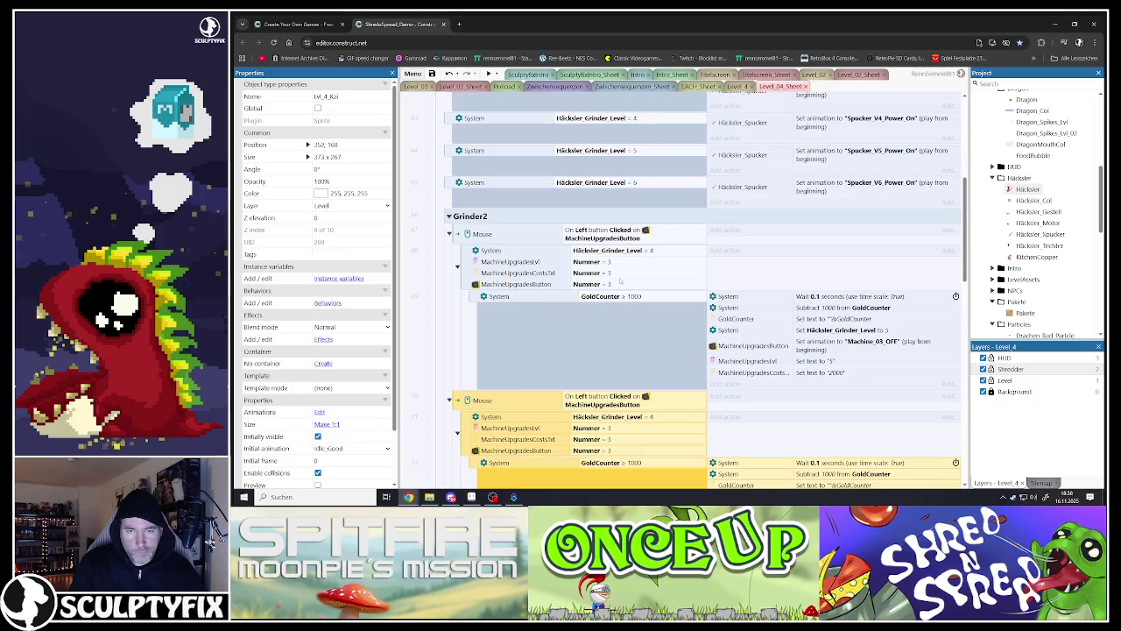
double_click(604, 296)
Step: Change the copy's conditions to GoldCounter ≥ 750 and Häcksler_Grinder_Level = 3
click(591, 326)
drag(591, 326, 559, 326)
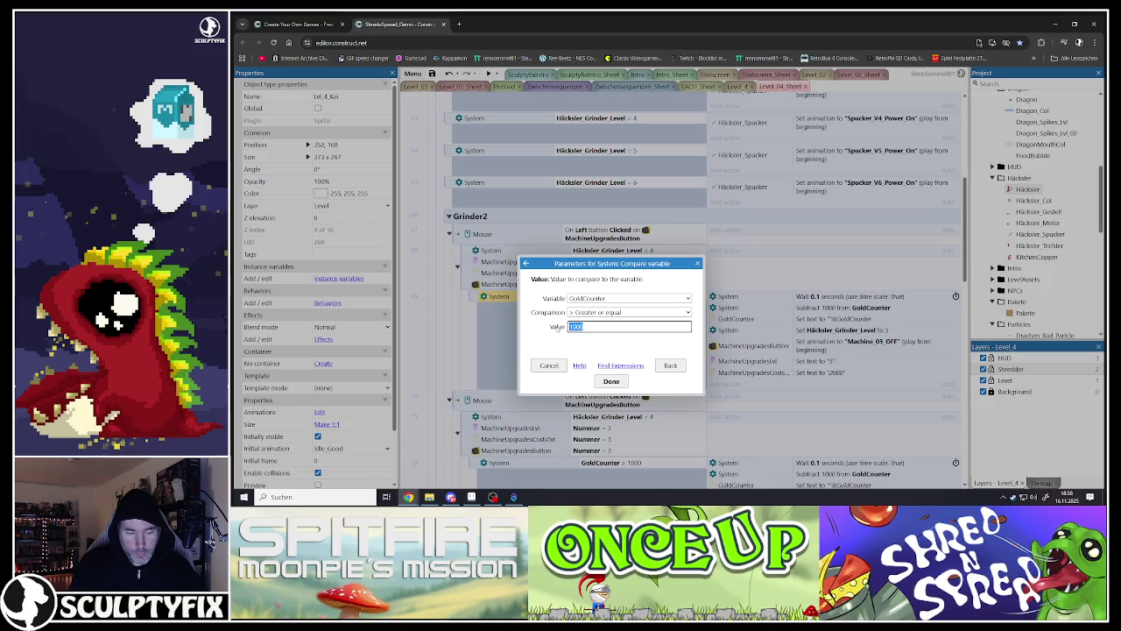
text(750)
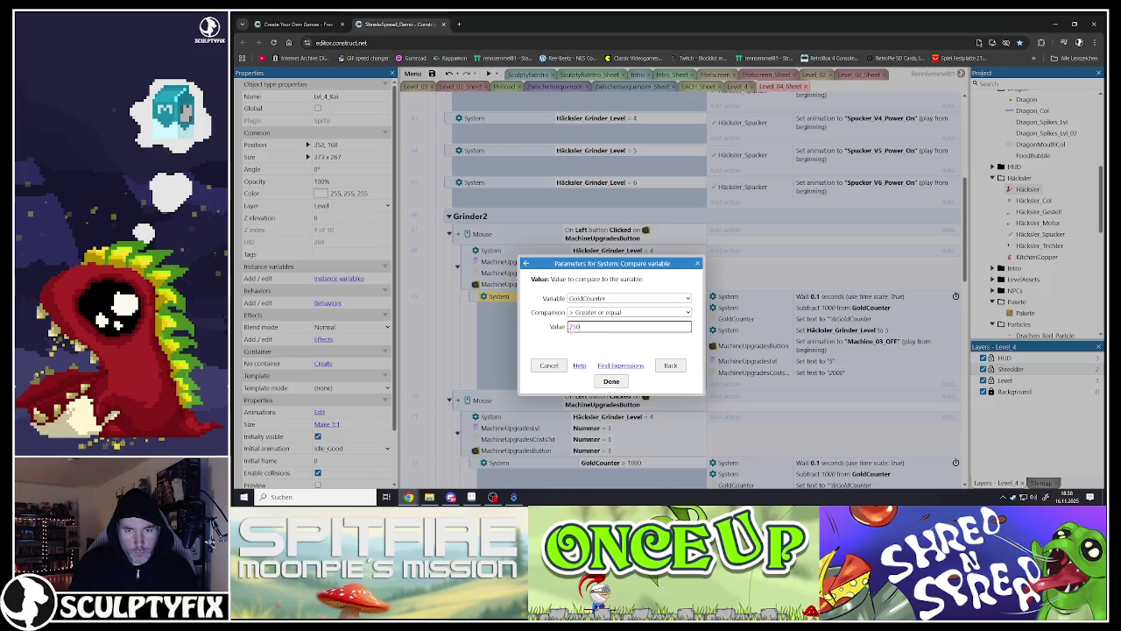
click(611, 381)
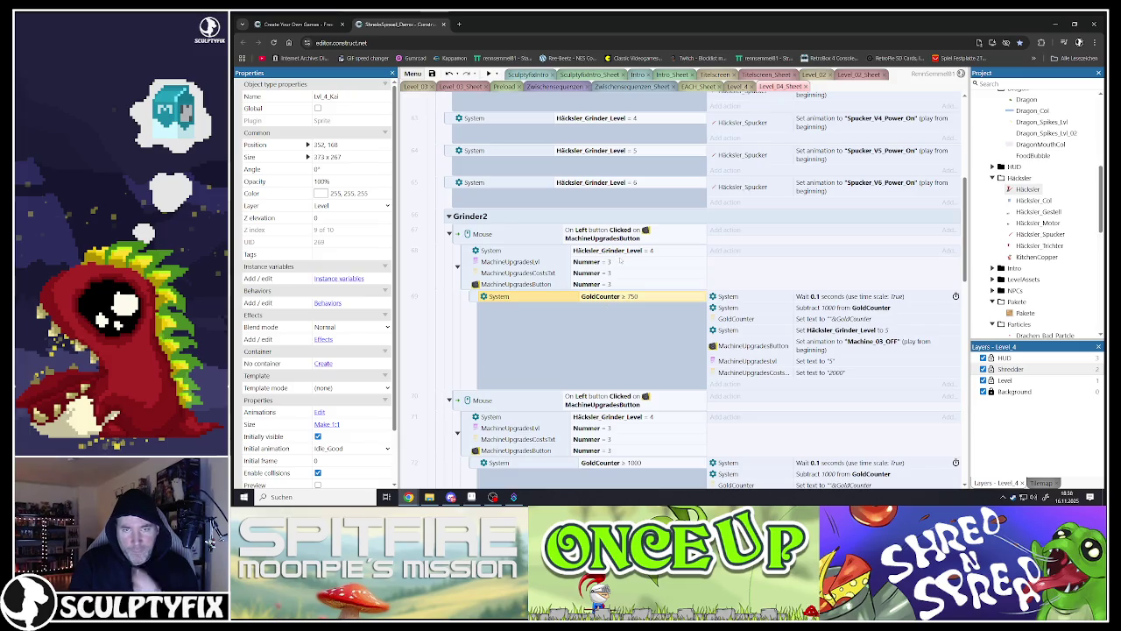
double_click(613, 251)
double_click(574, 326)
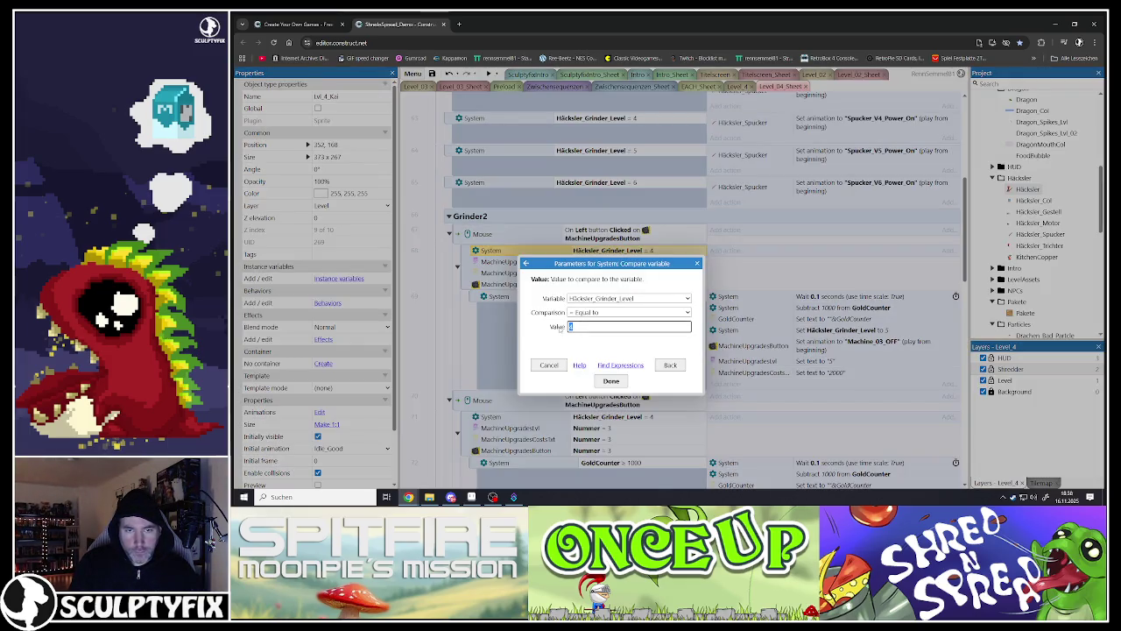
click(611, 381)
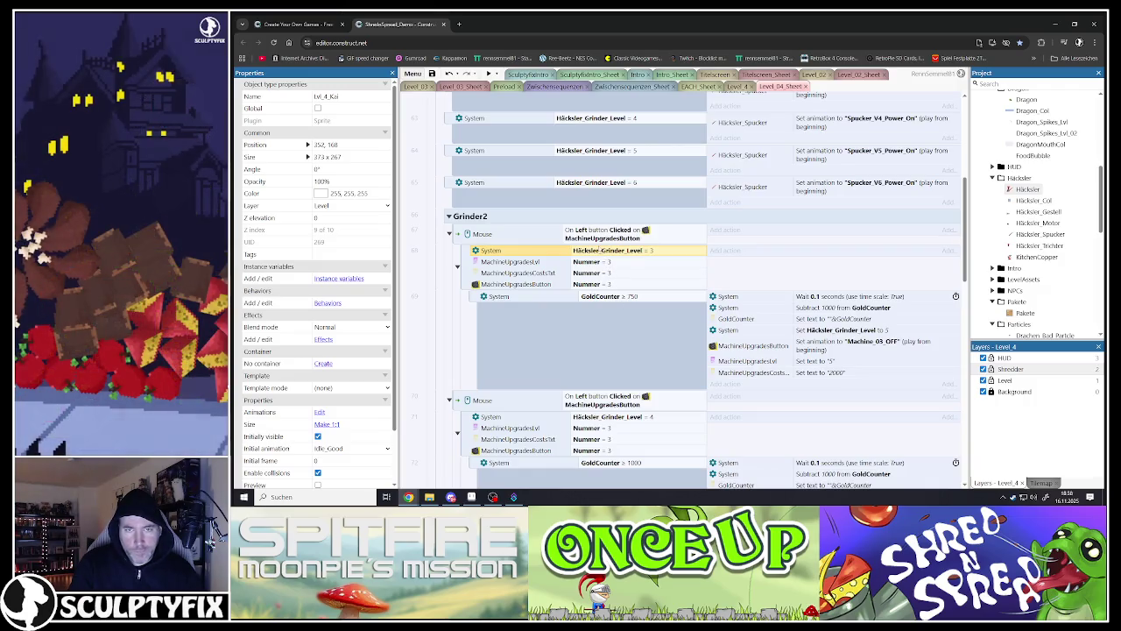
Step: Make the upgrade set the grinder level to 4 and display level text 4
double_click(841, 330)
key(Tab)
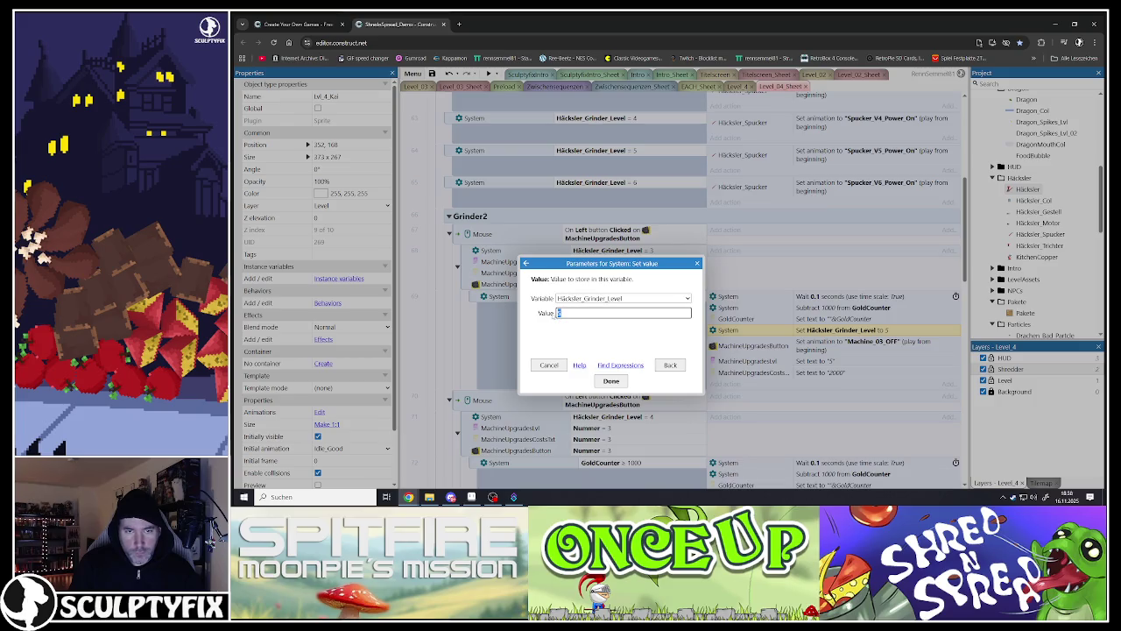
text(4)
click(610, 380)
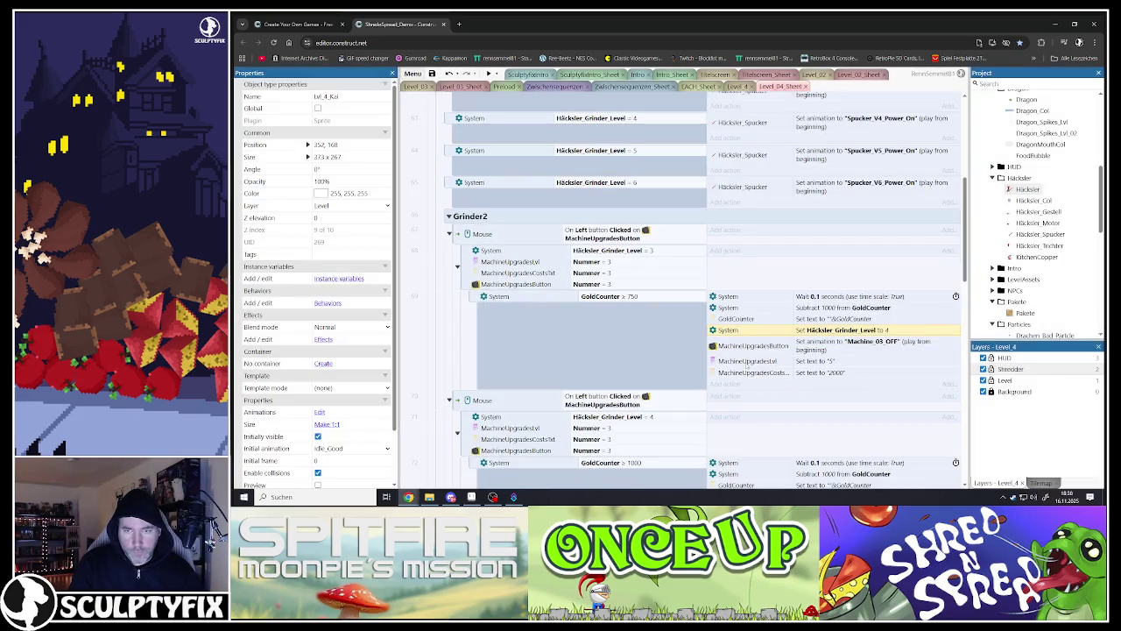
double_click(745, 362)
text("4)
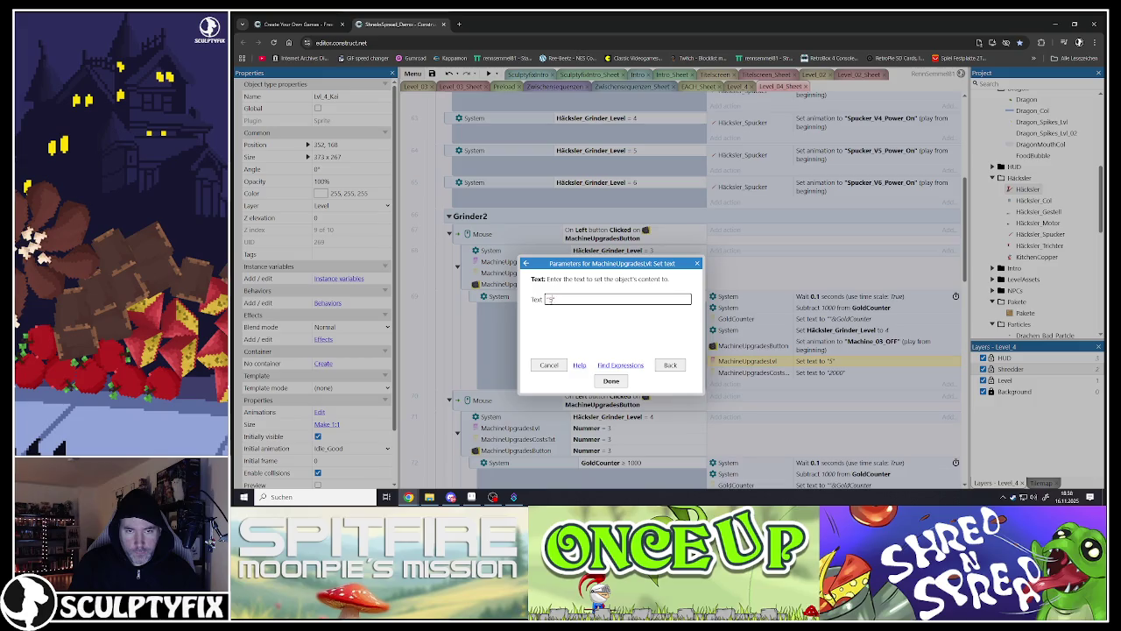
click(611, 380)
Step: Change the gold subtraction from 1000 to 750
scroll(755, 348, down, 2)
scroll(755, 348, up, 1)
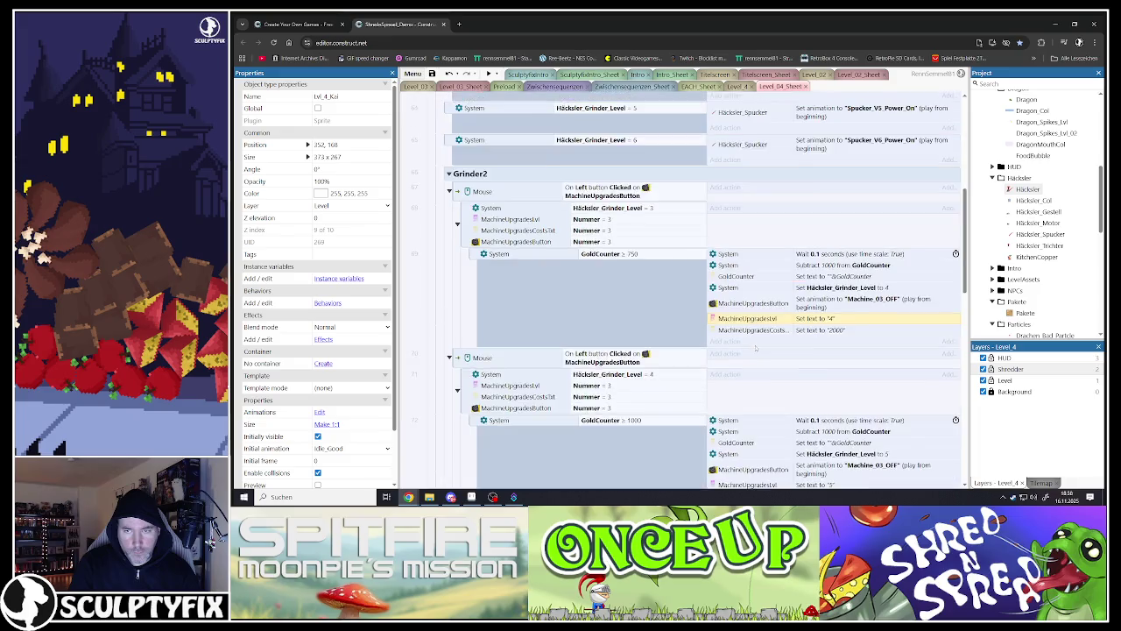
scroll(755, 348, up, 2)
scroll(782, 369, down, 1)
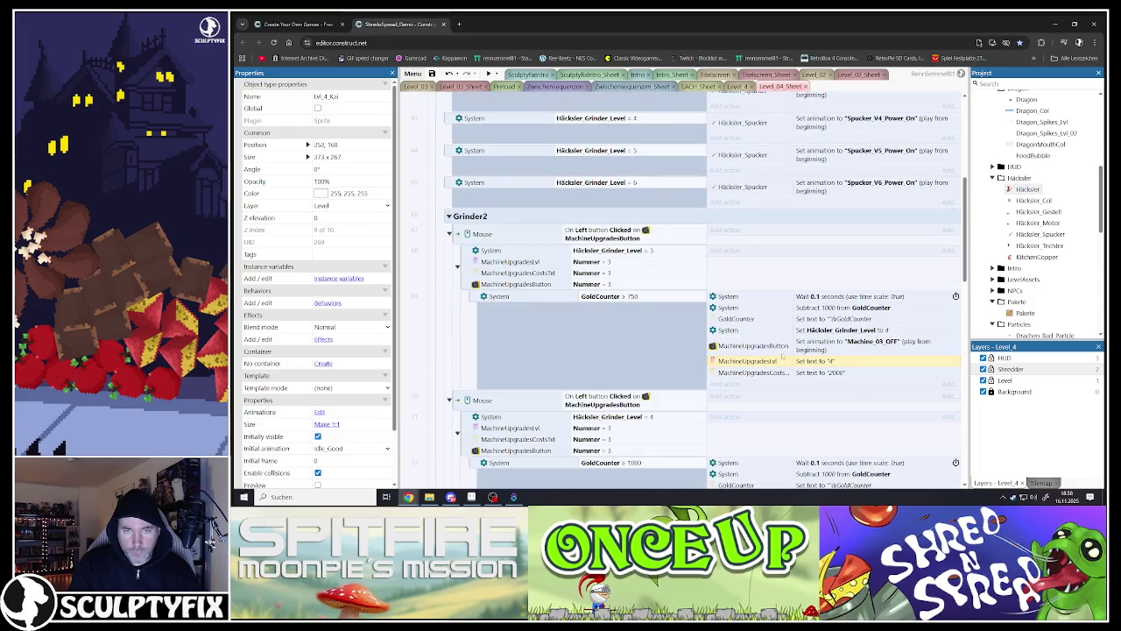
double_click(797, 308)
double_click(592, 313)
text(750)
click(612, 381)
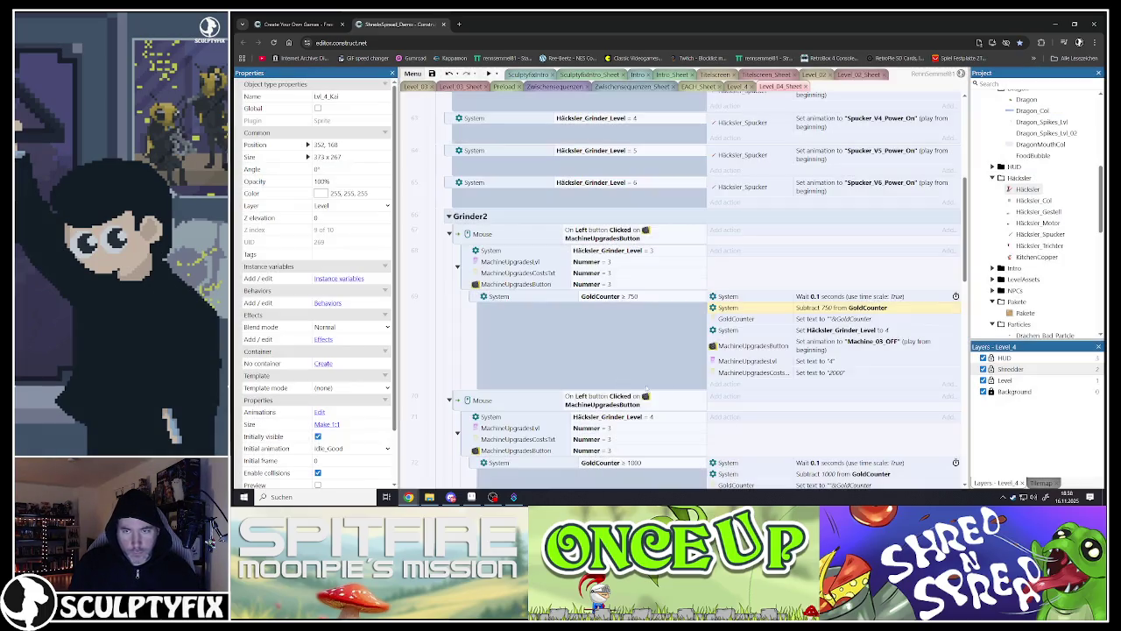
Step: Set the displayed upgrade cost text to 1000 and reselect the edited level-3 event
scroll(784, 331, down, 1)
double_click(765, 331)
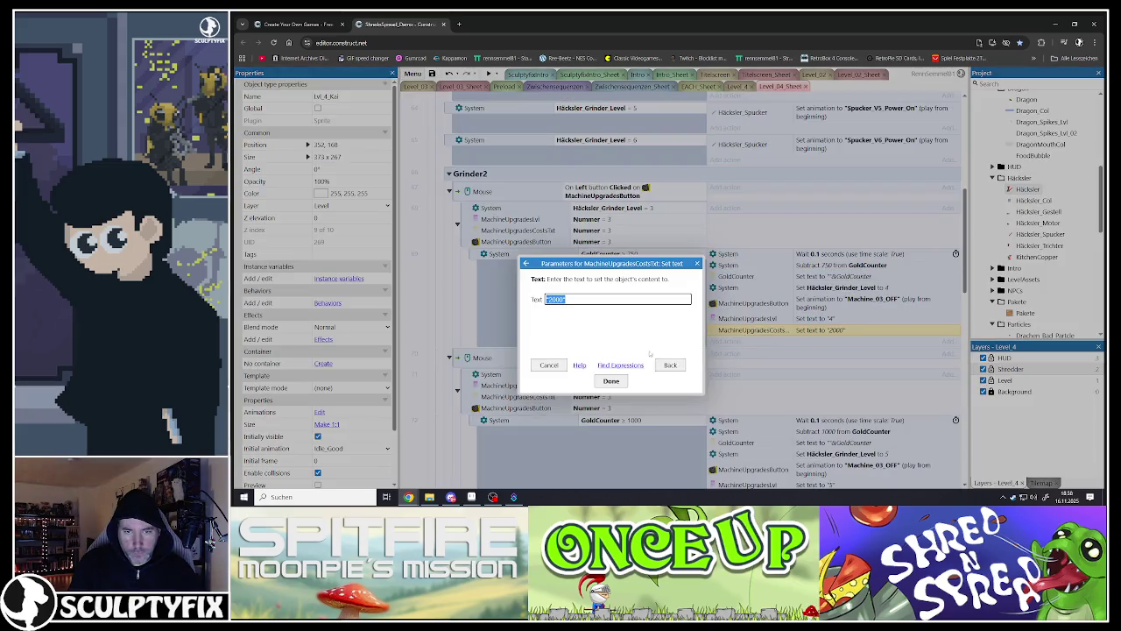
text(1)
click(611, 380)
click(769, 278)
click(768, 255)
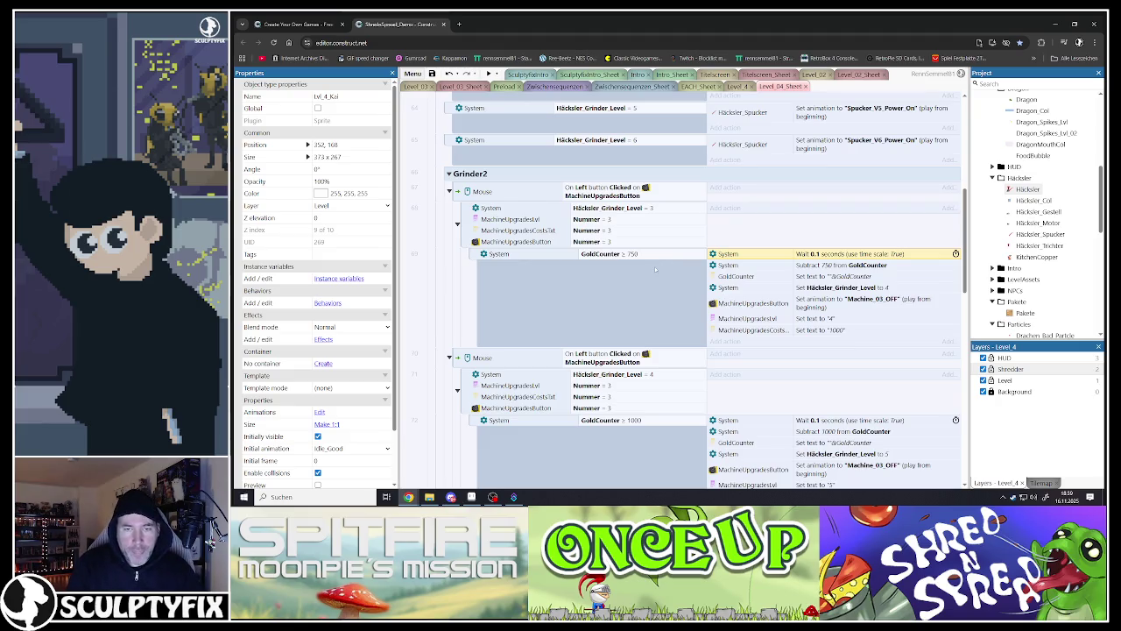
scroll(654, 269, down, 2)
scroll(654, 269, up, 3)
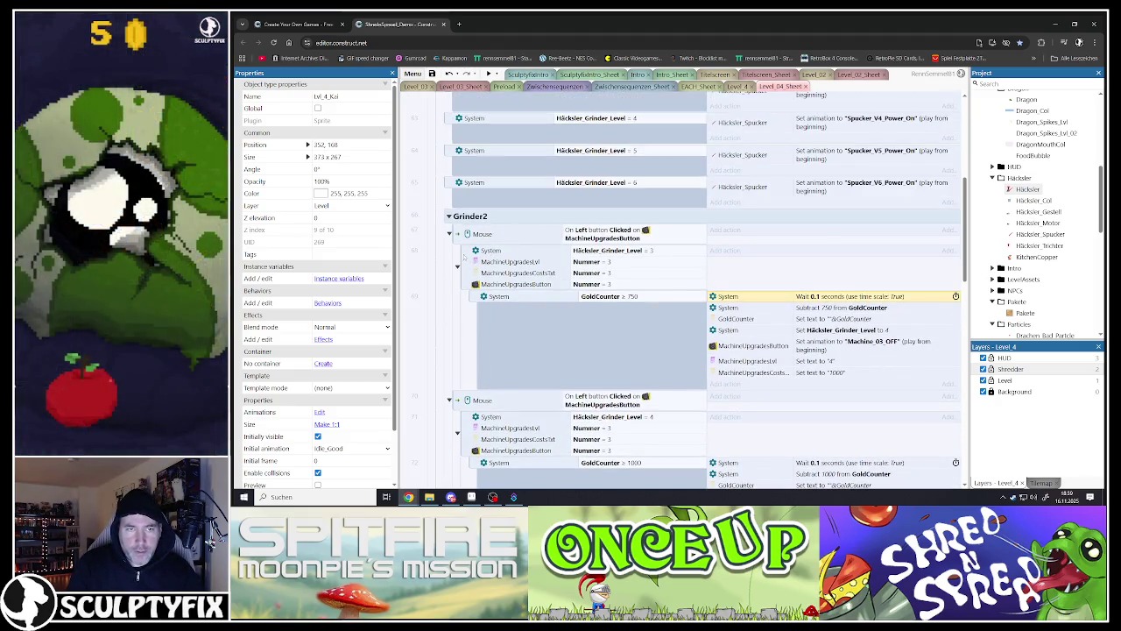
click(465, 258)
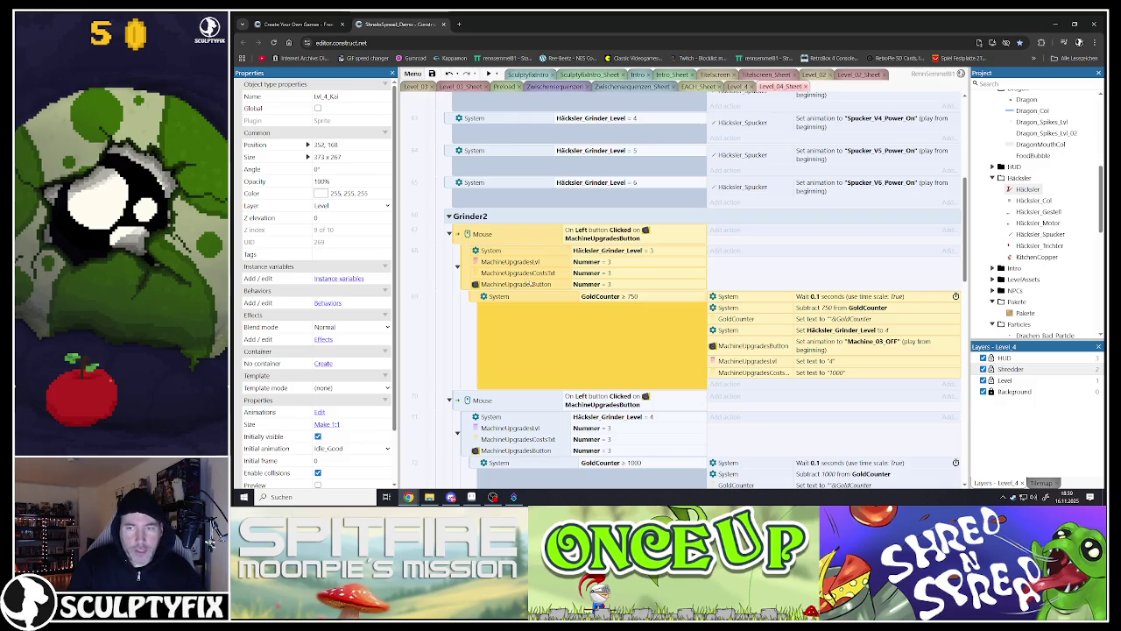
Step: Expand the Trichter2 group and duplicate its Häcksler_Size_Level = 4 event
scroll(543, 267, up, 2)
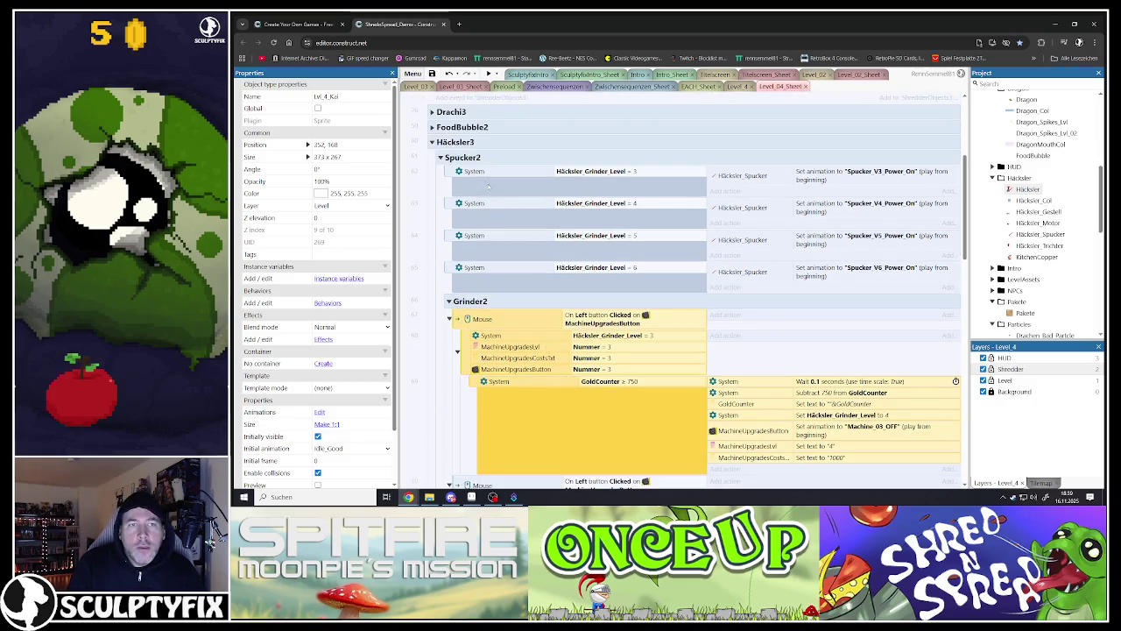
click(441, 158)
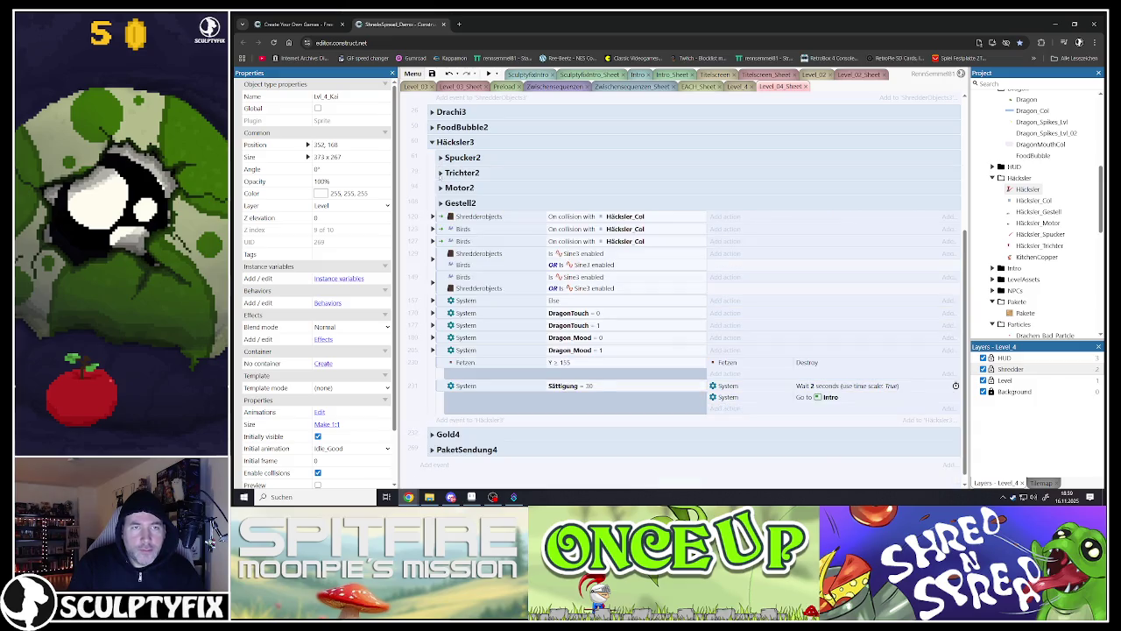
click(441, 173)
click(440, 172)
click(440, 172)
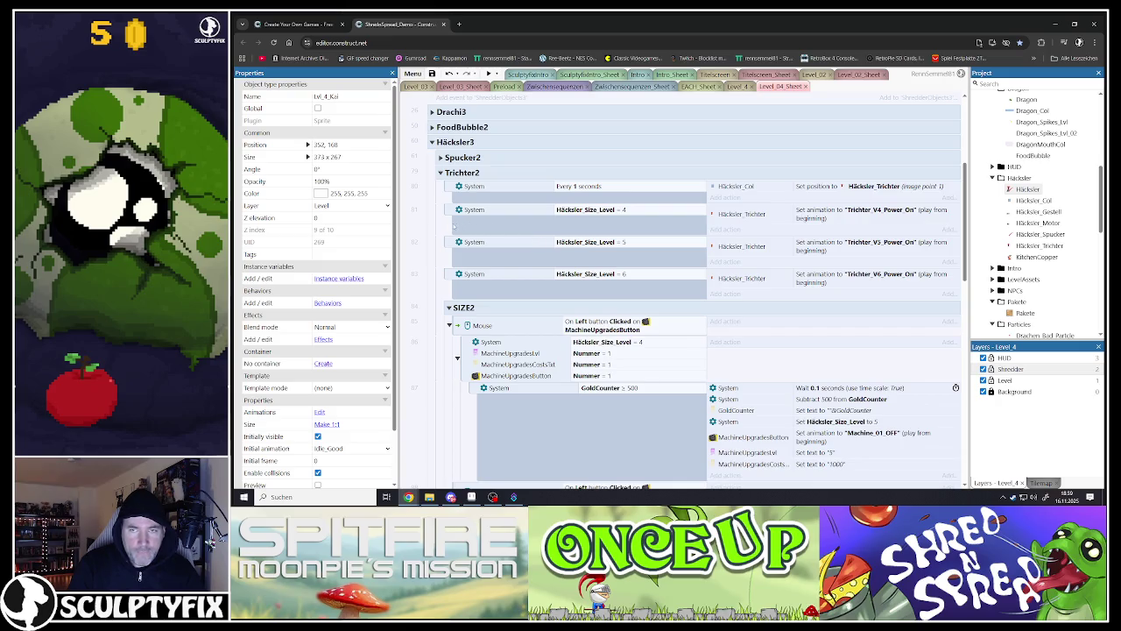
click(448, 212)
key(ctrl+v)
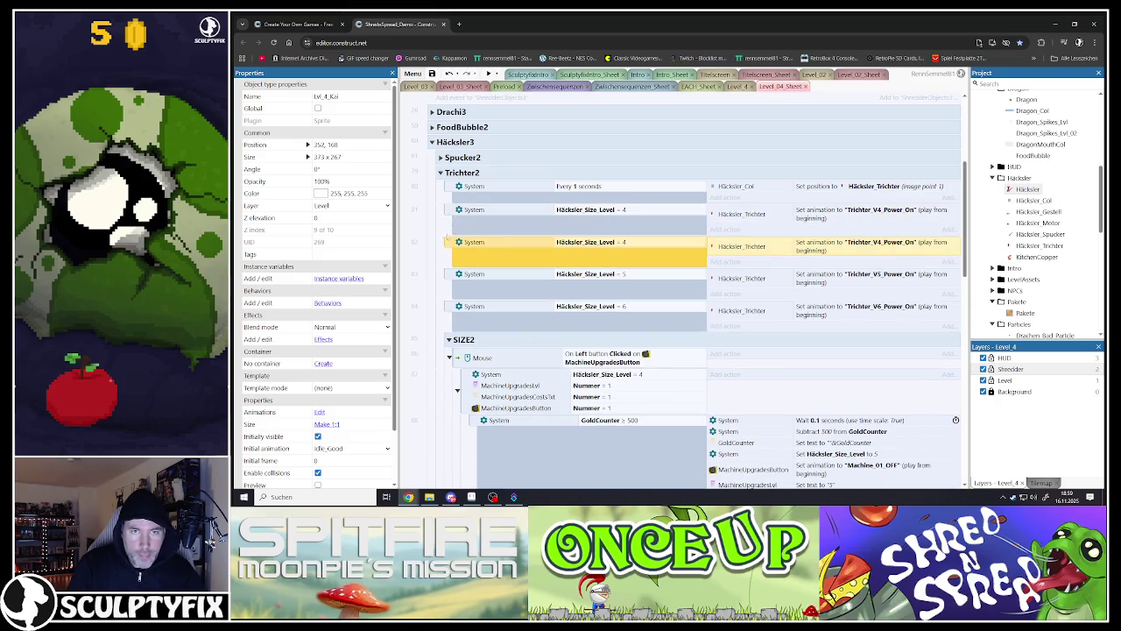
Step: Make the duplicate play Trichter_V3_Power_On and check Häcksler_Size_Level = 3
click(741, 214)
double_click(741, 214)
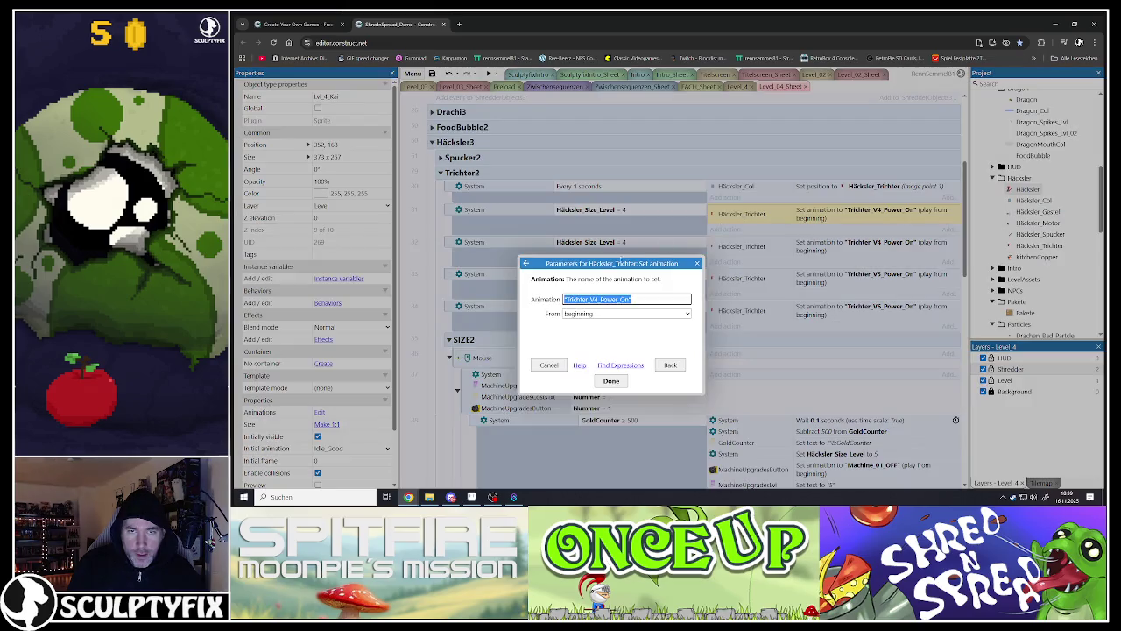
drag(633, 300, 575, 300)
key(BackSpace)
key(BackSpace)
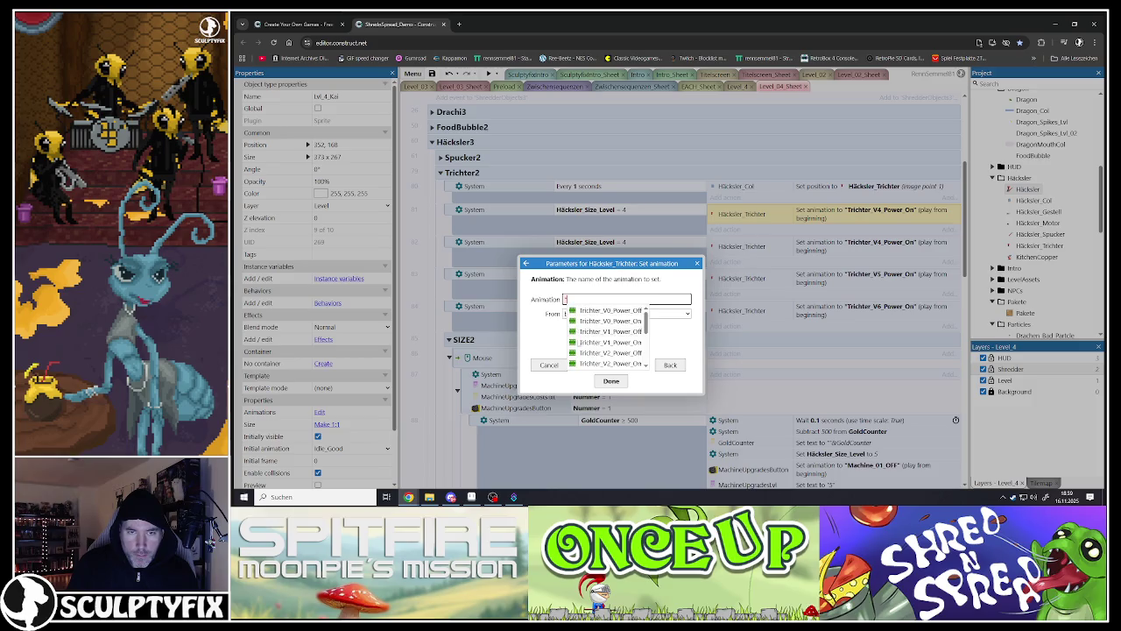
scroll(600, 357, down, 2)
click(598, 341)
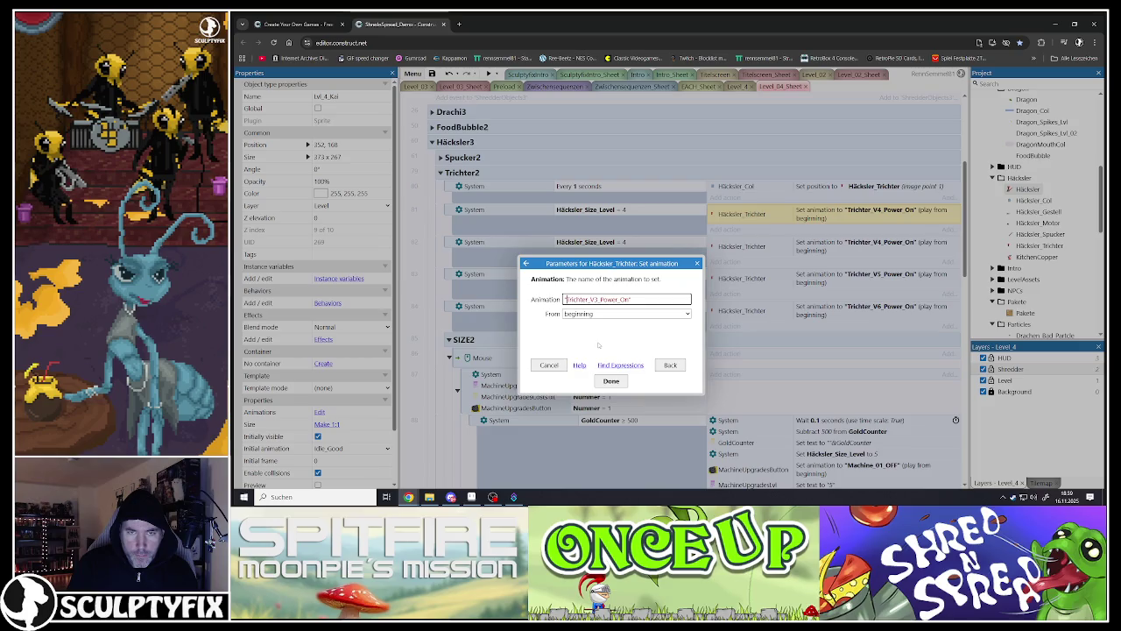
click(613, 380)
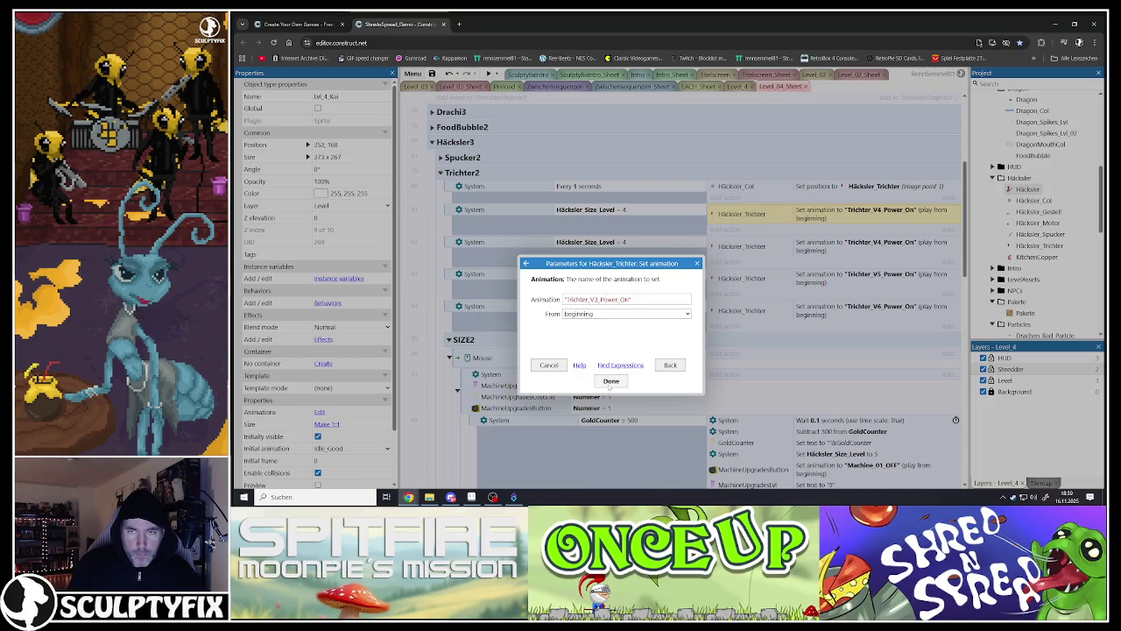
double_click(575, 219)
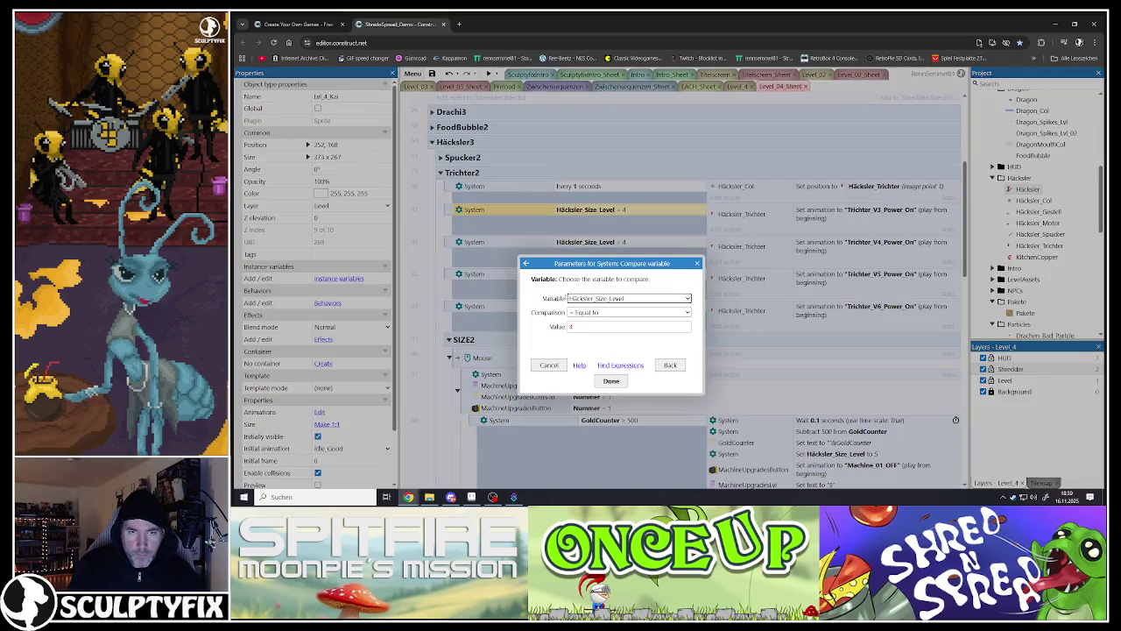
click(611, 381)
scroll(542, 259, down, 4)
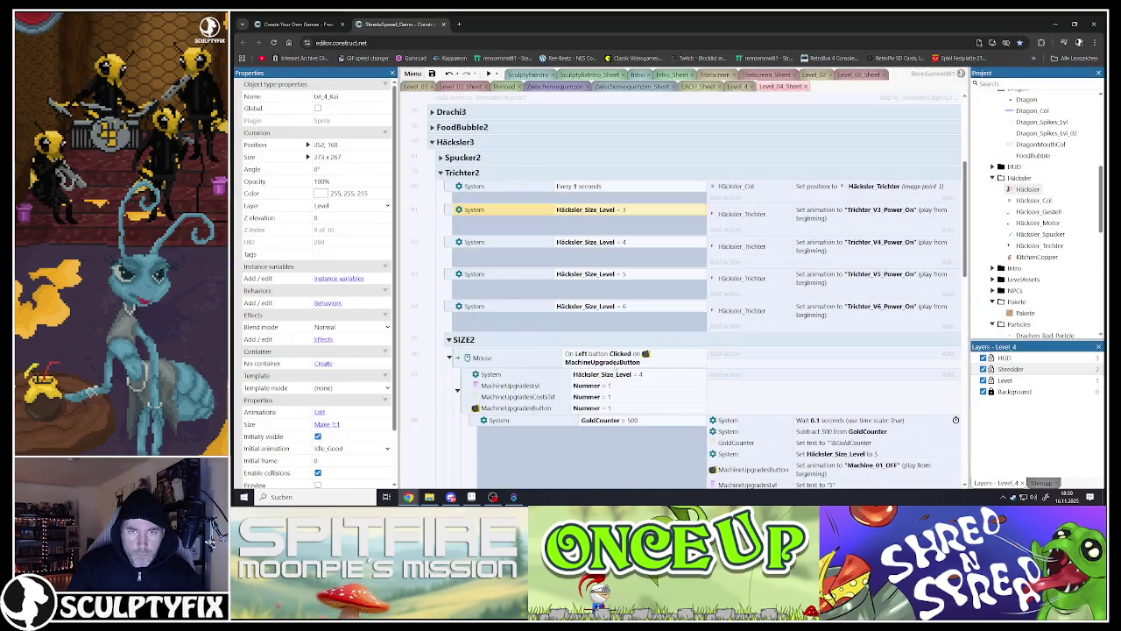
click(462, 197)
Step: Duplicate the SIZE2 upgrade click event and change its size-level condition to 3
key(ctrl+c)
key(ctrl+v)
scroll(610, 249, down, 1)
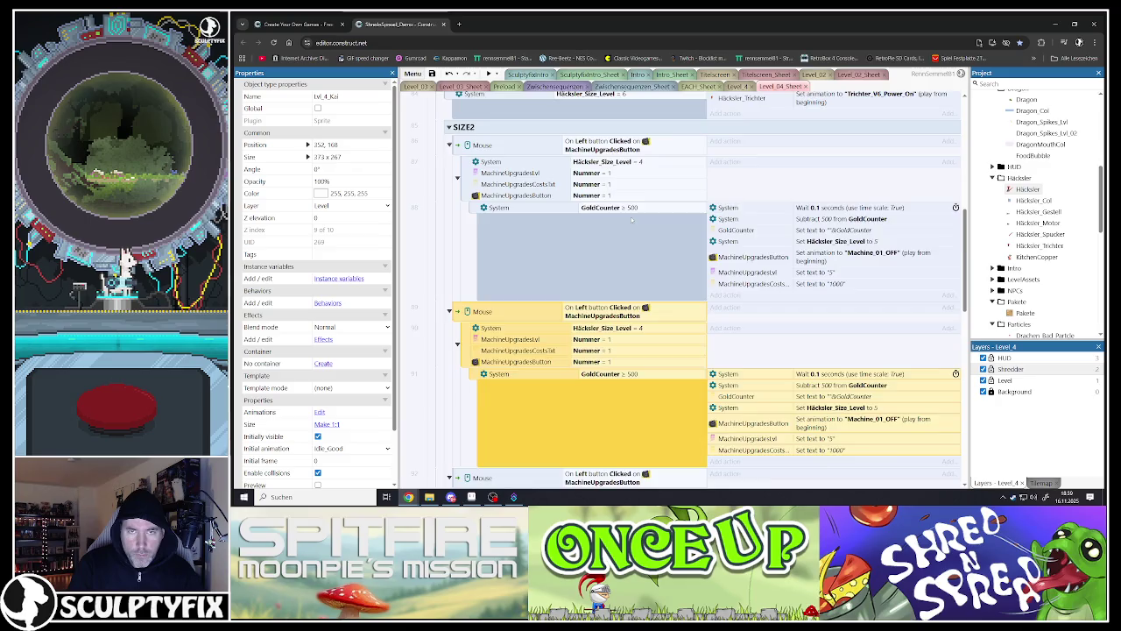
scroll(610, 249, up, 2)
click(614, 295)
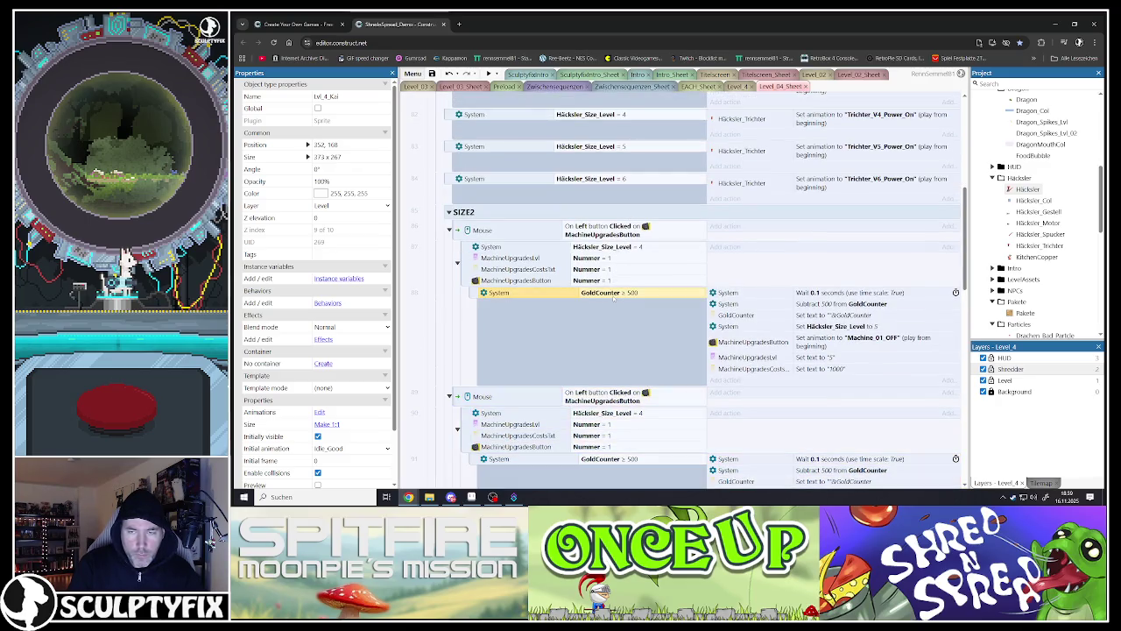
double_click(616, 251)
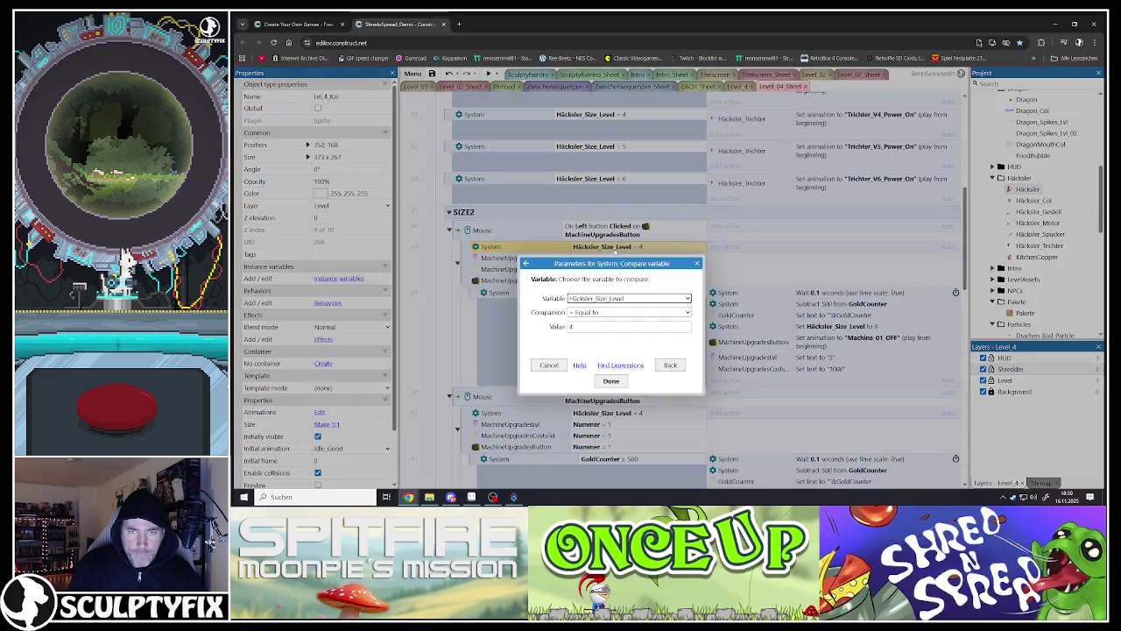
click(574, 327)
double_click(574, 327)
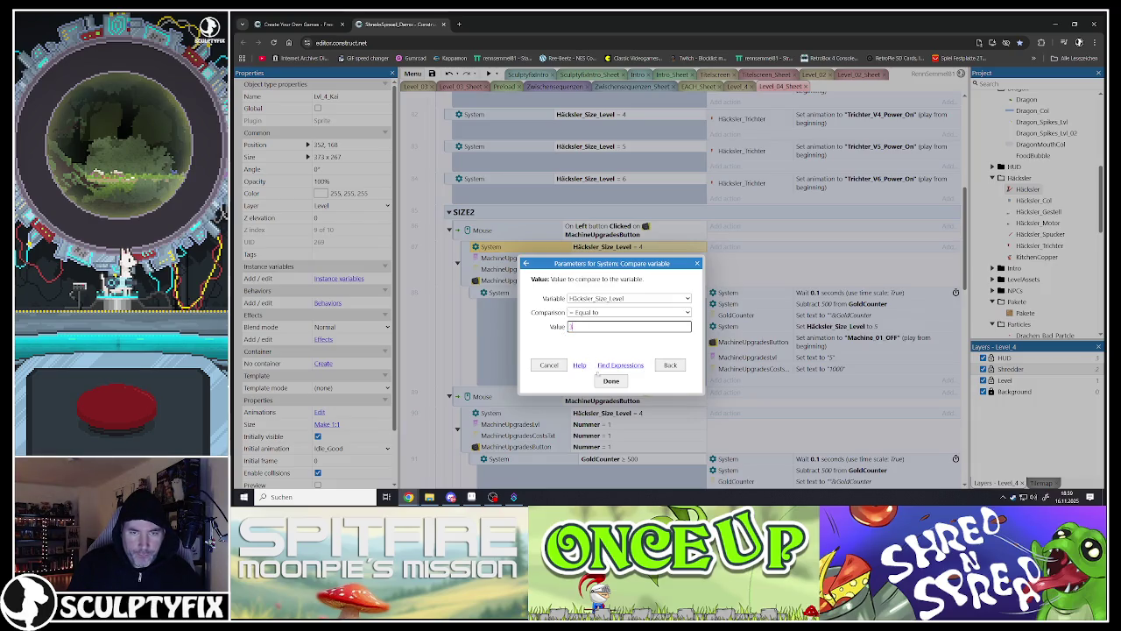
text(5)
click(611, 380)
Step: Require at least 400 gold and subtract 400 gold in the copied event
double_click(605, 293)
double_click(574, 327)
text(400)
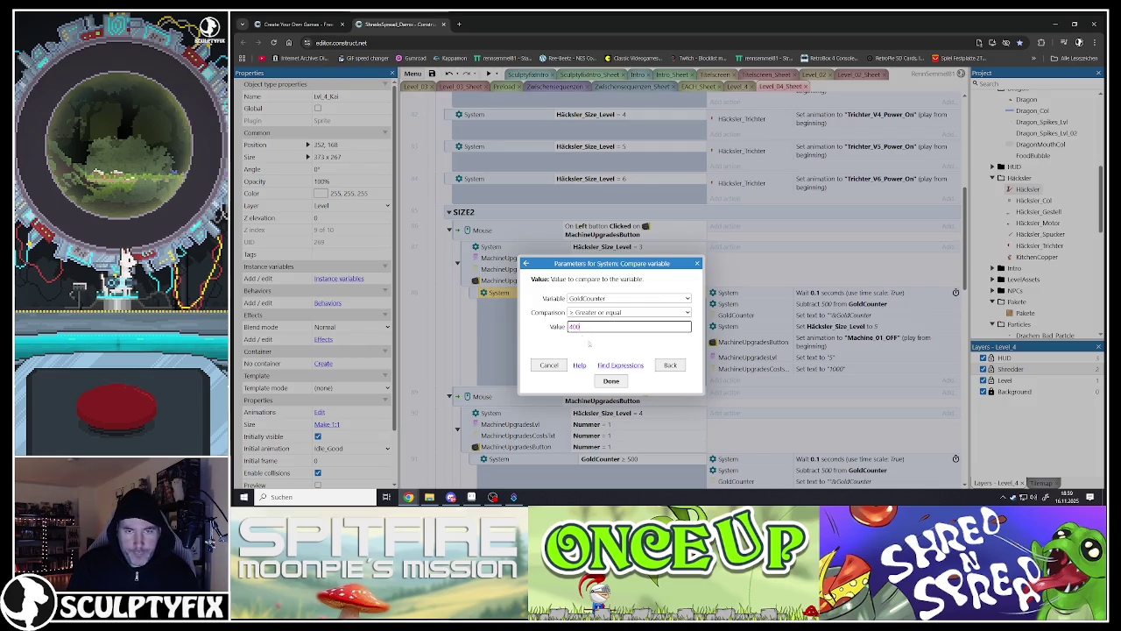
click(611, 380)
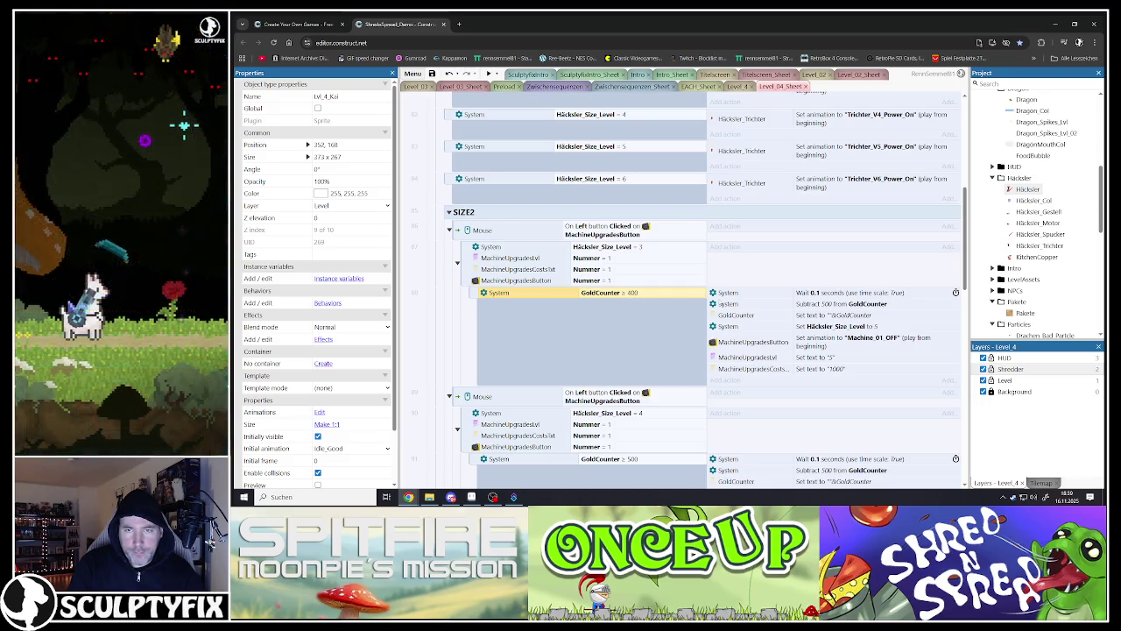
click(735, 294)
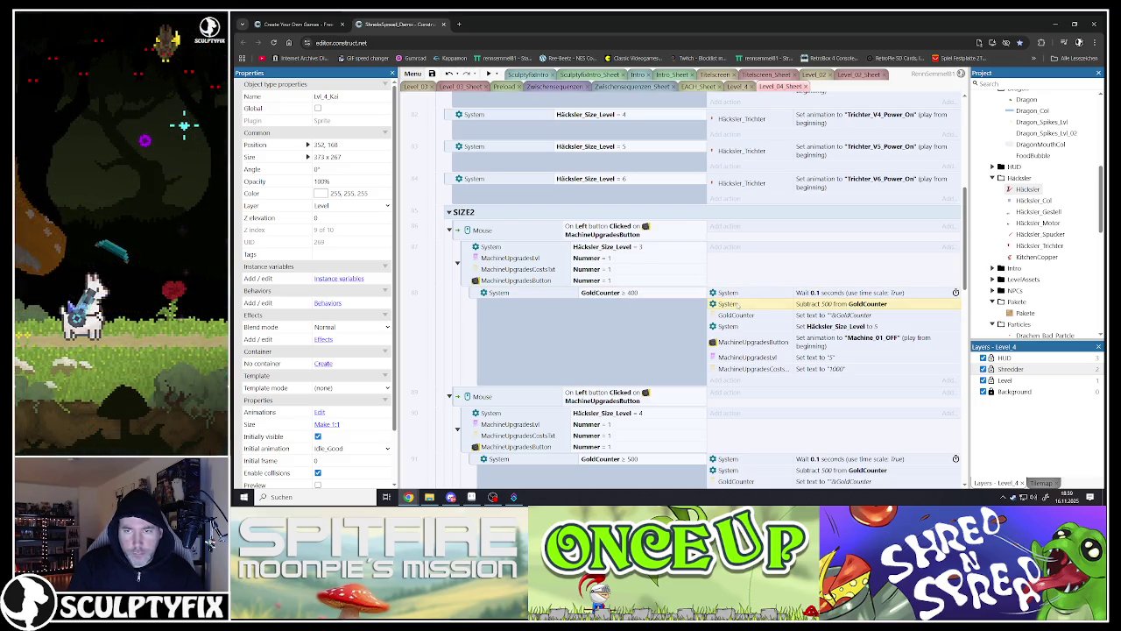
double_click(738, 304)
click(604, 312)
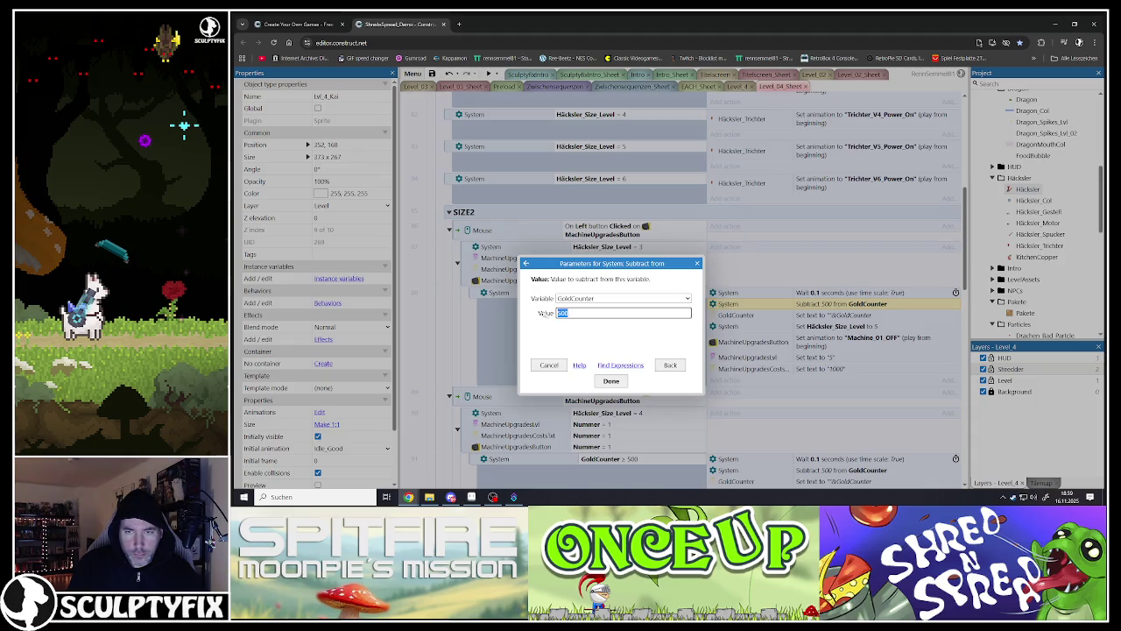
text(400)
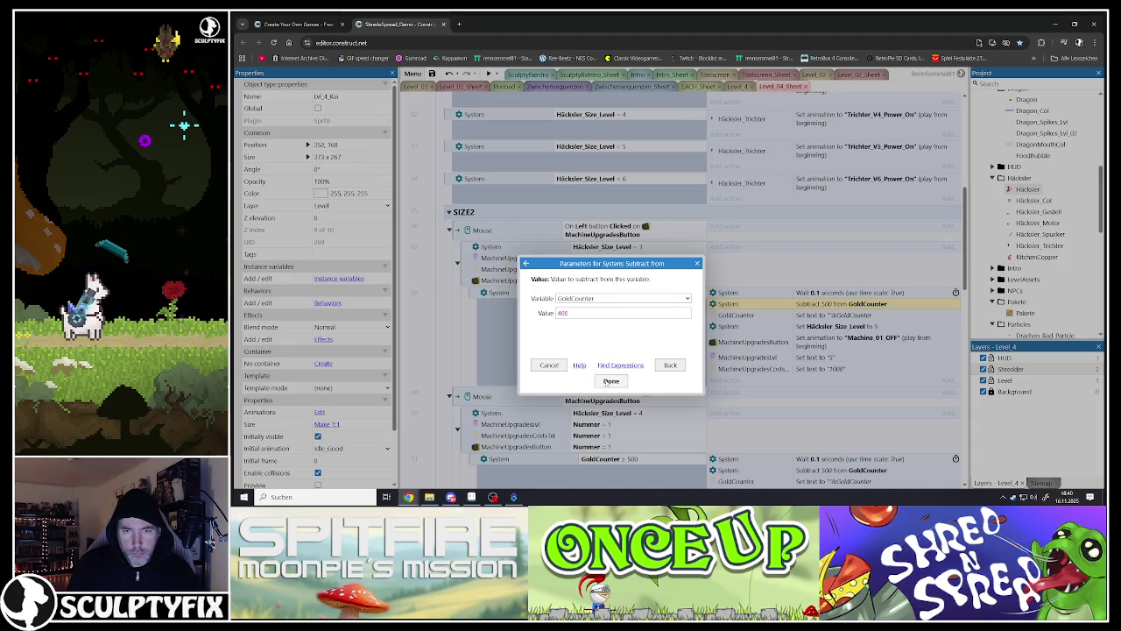
key(Return)
Step: Make the upgrade set the size level to 4 and show next cost 500
double_click(747, 328)
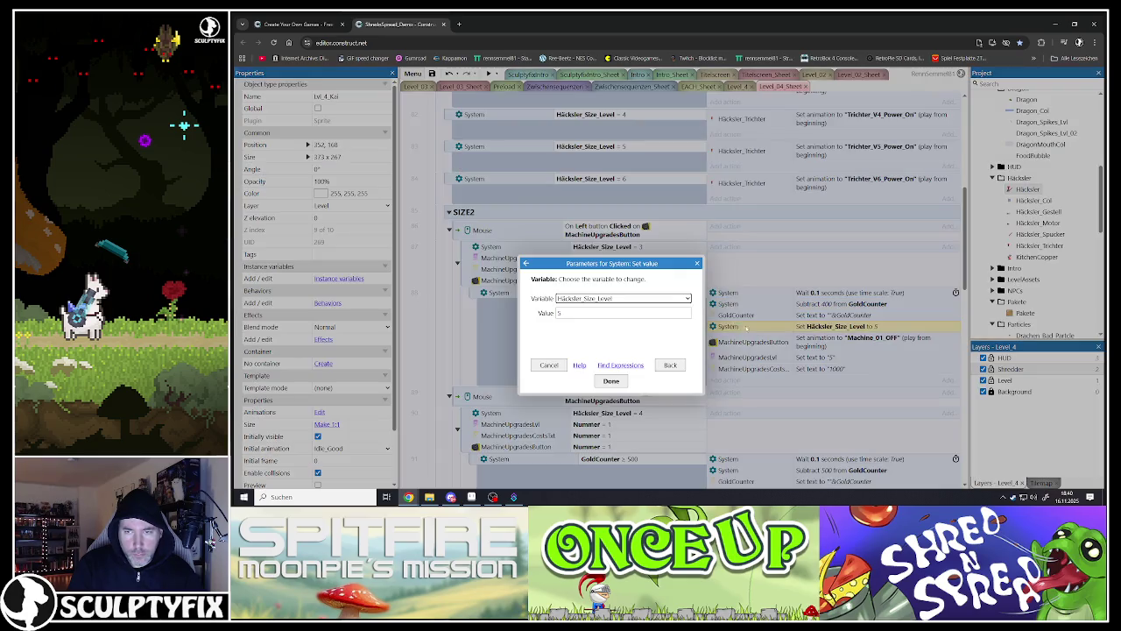
text(4)
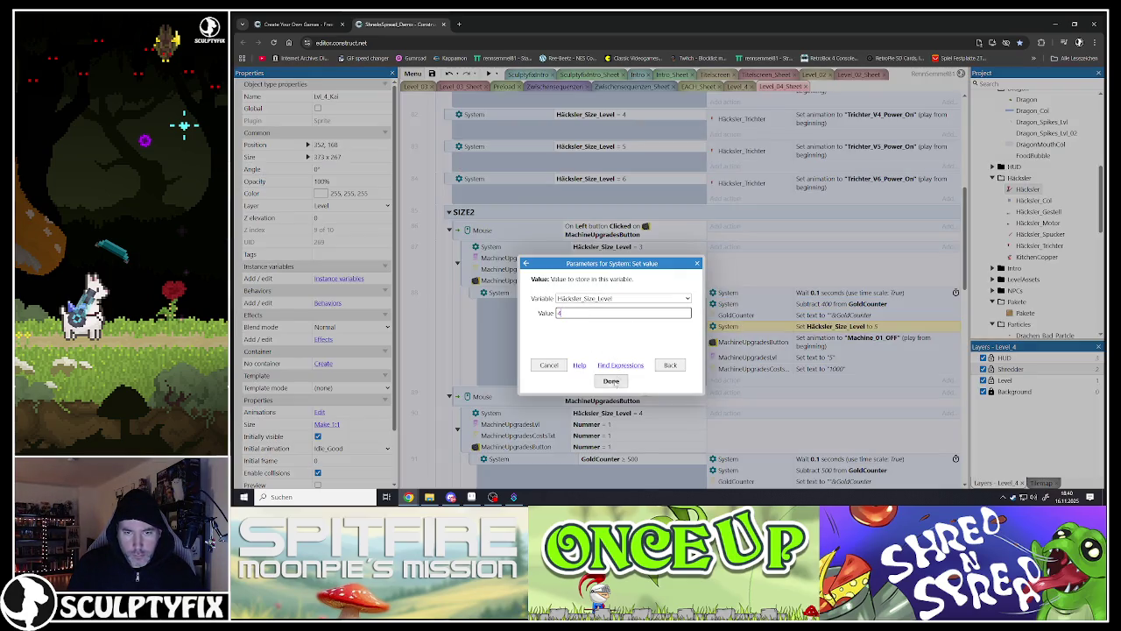
click(611, 380)
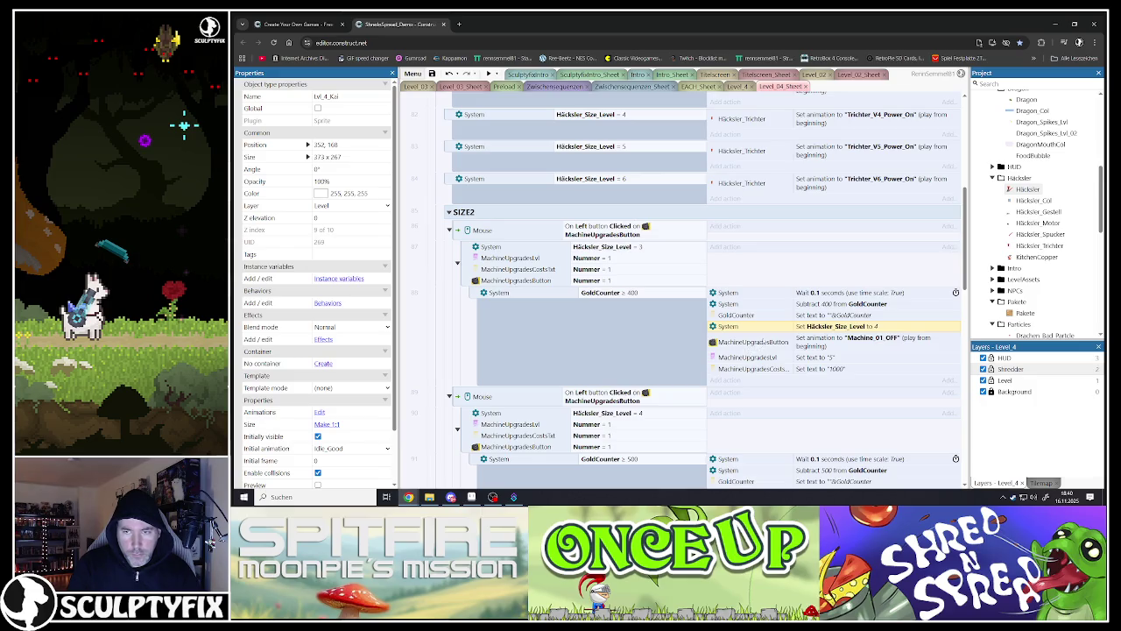
scroll(764, 320, down, 1)
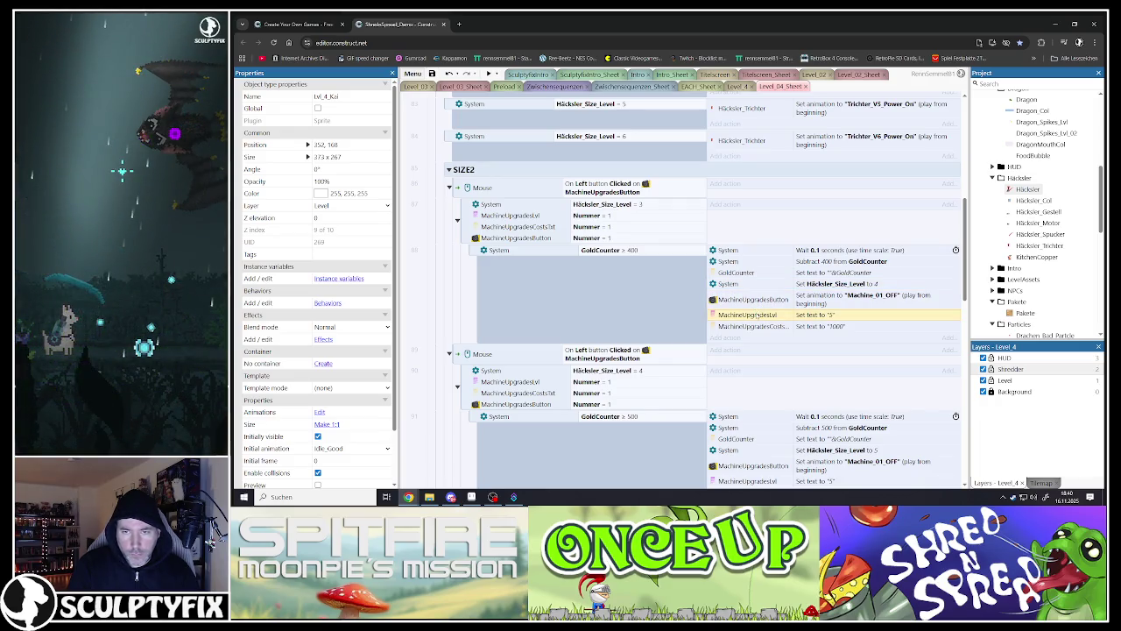
click(759, 325)
double_click(759, 328)
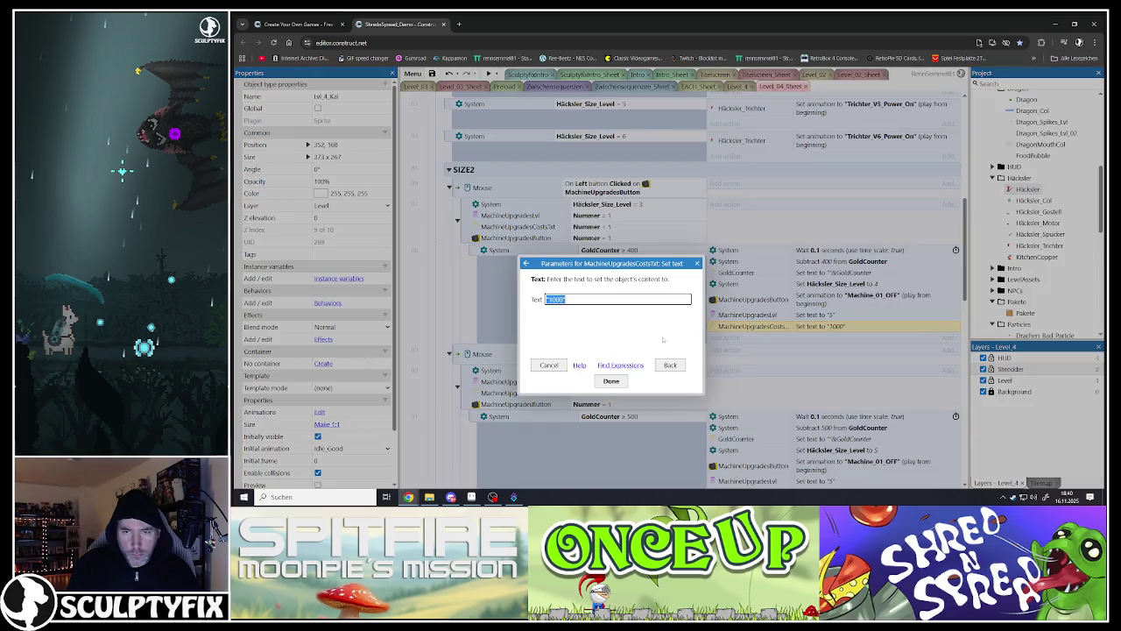
key(End)
key(BackSpace)
text(5)
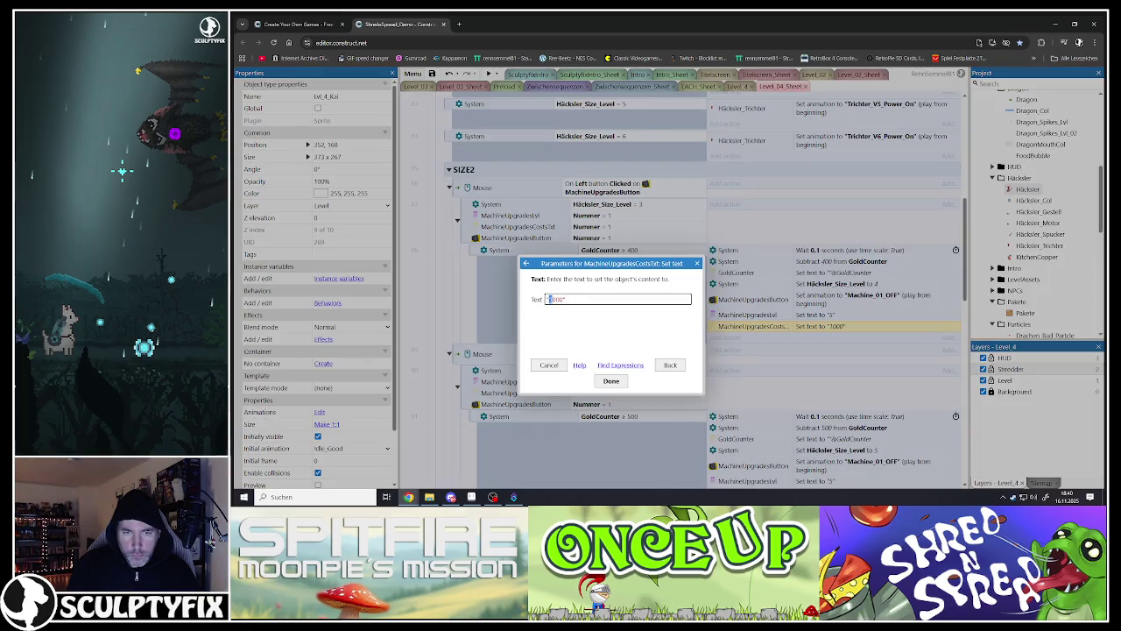
key(BackSpace)
click(612, 381)
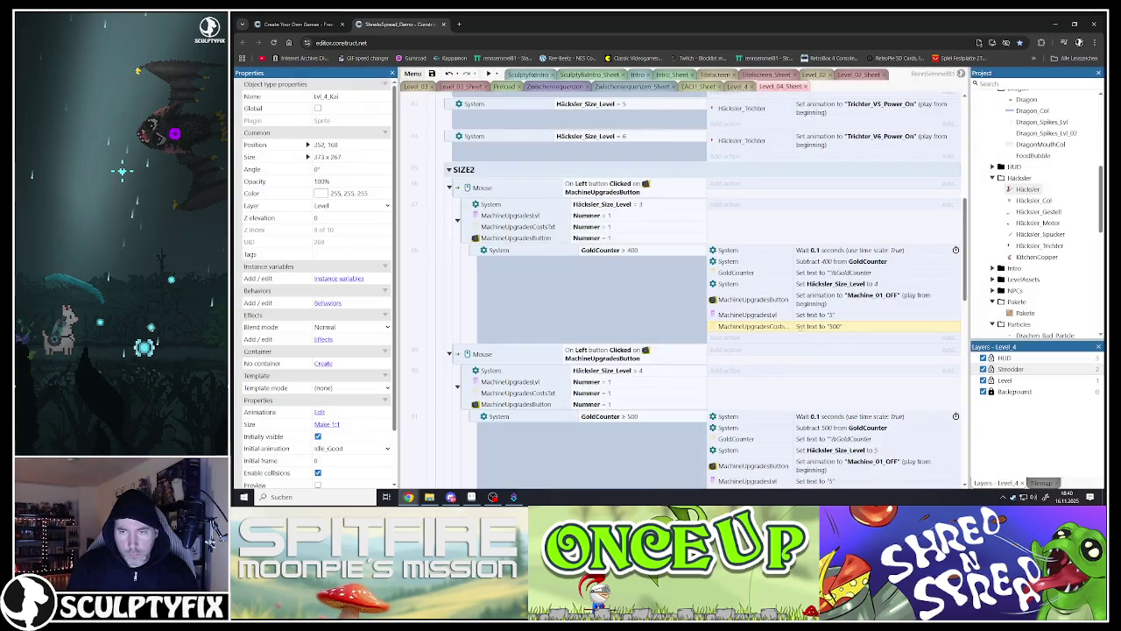
Step: Set the displayed size level text to 4
double_click(801, 316)
text(4)
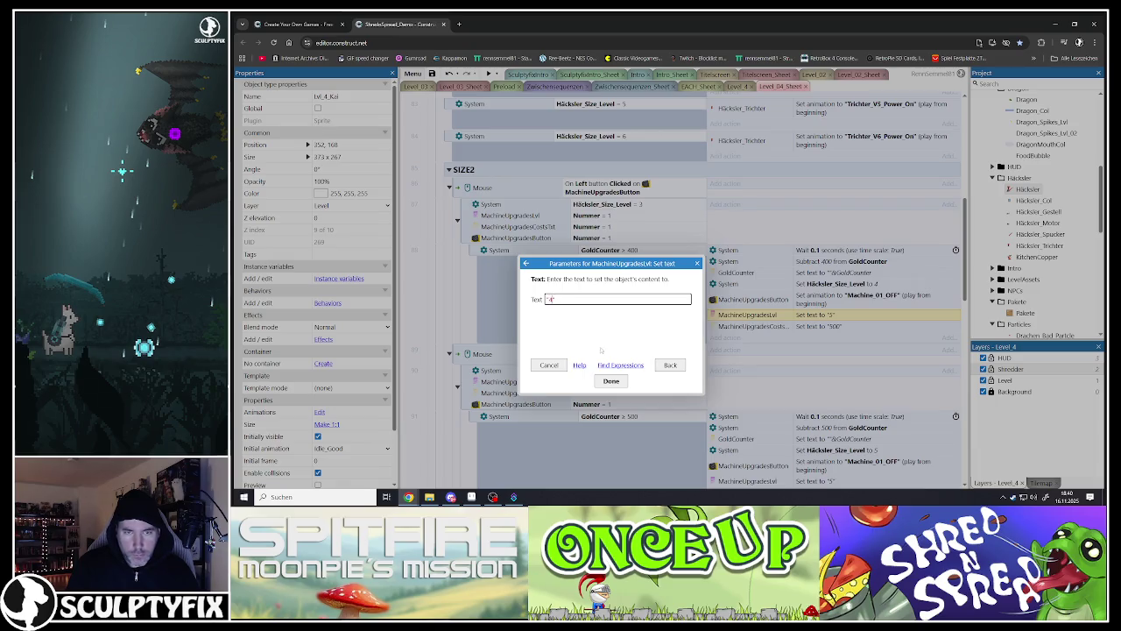
key(Return)
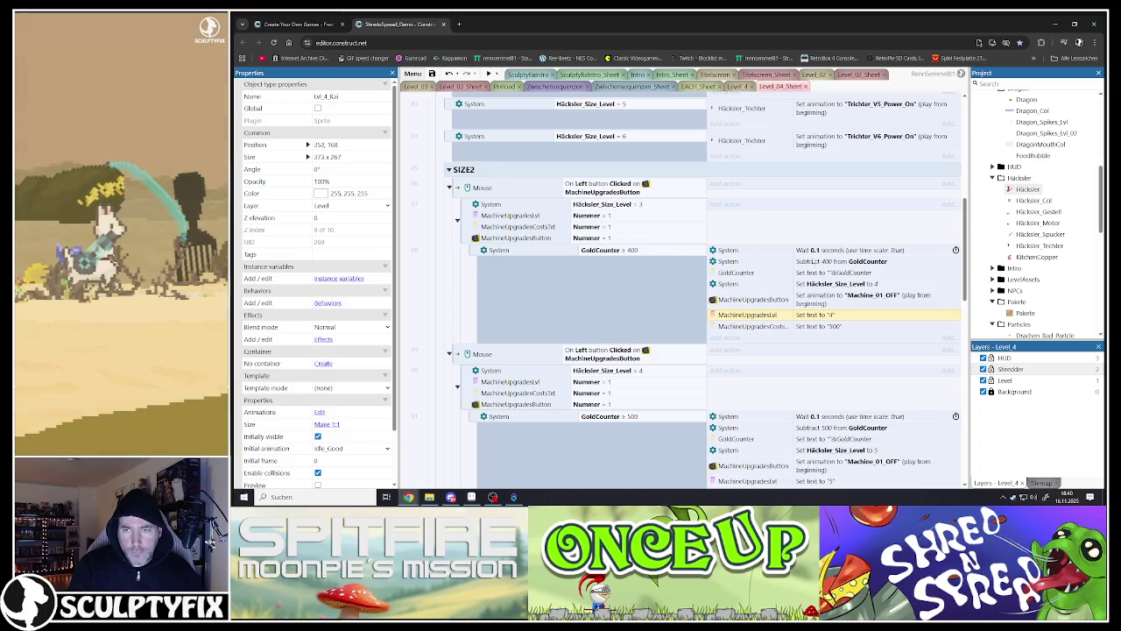
scroll(803, 330, down, 3)
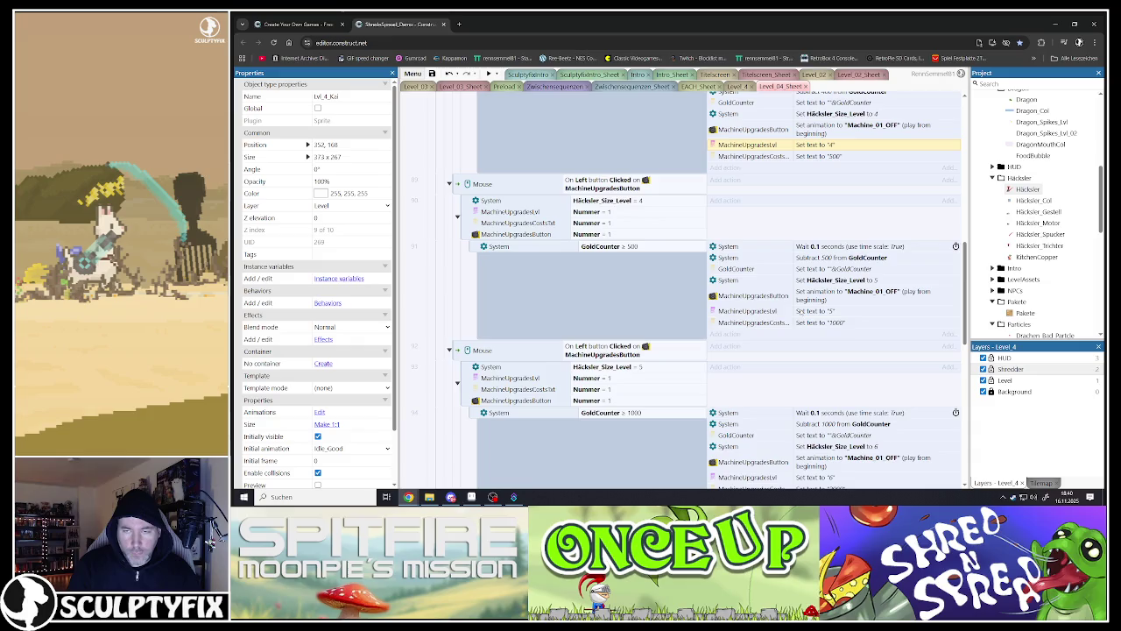
scroll(799, 311, up, 2)
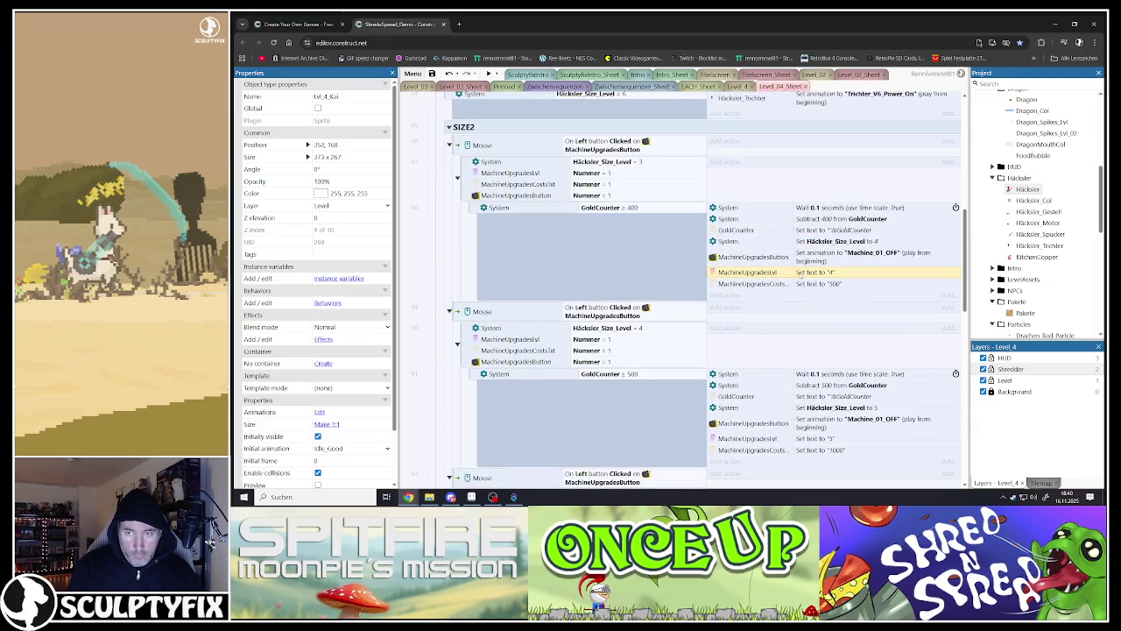
scroll(782, 263, down, 2)
scroll(777, 262, up, 1)
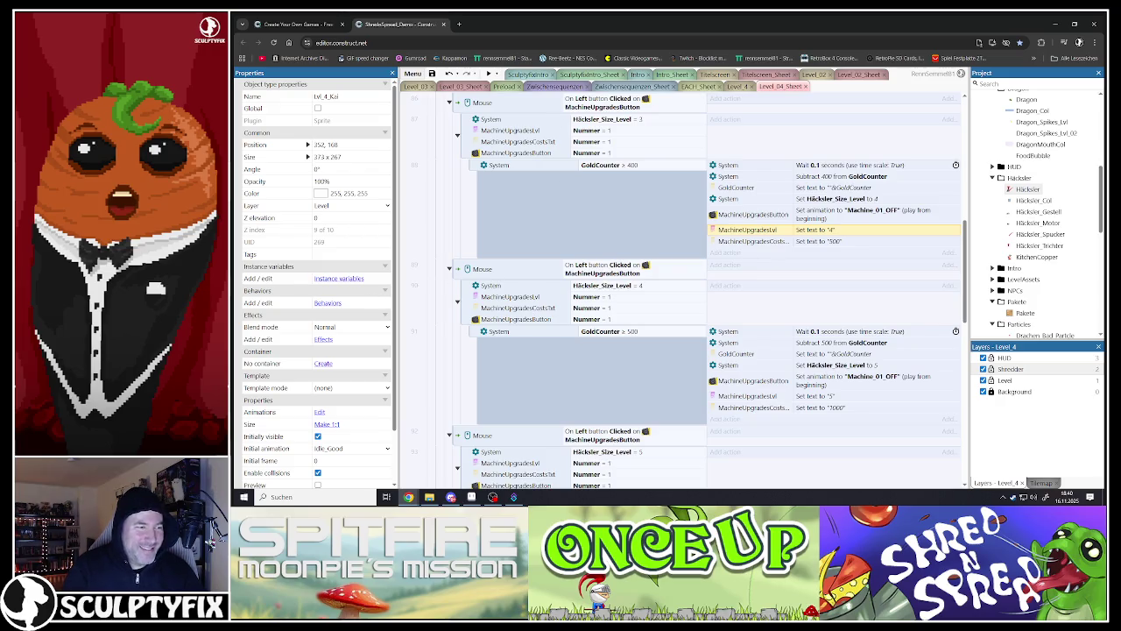
key(alt+Tab)
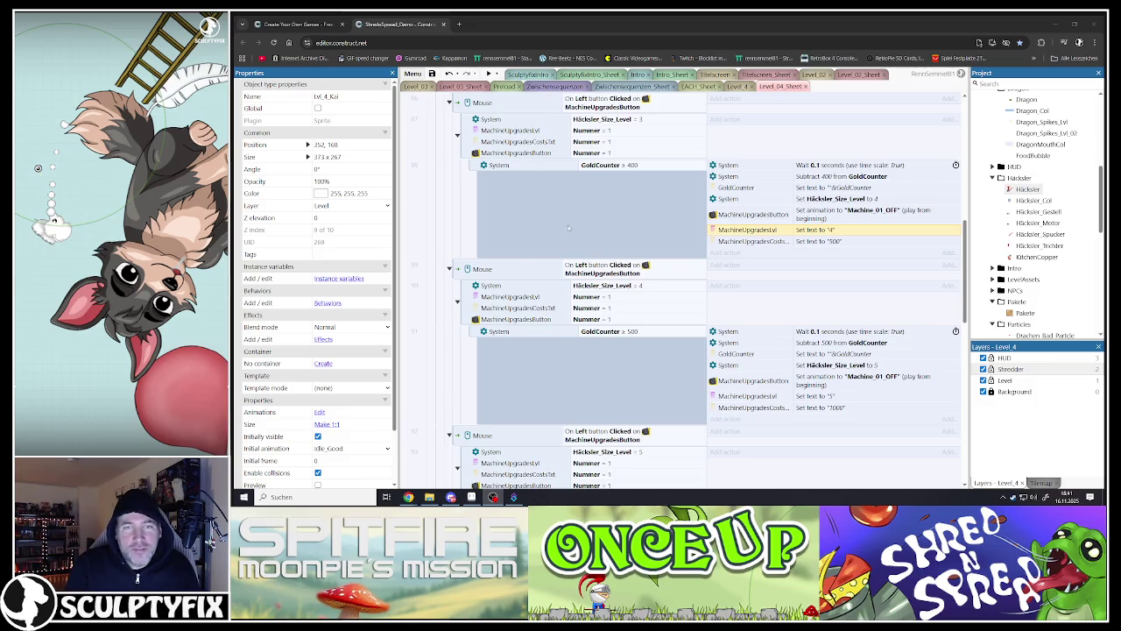
click(728, 178)
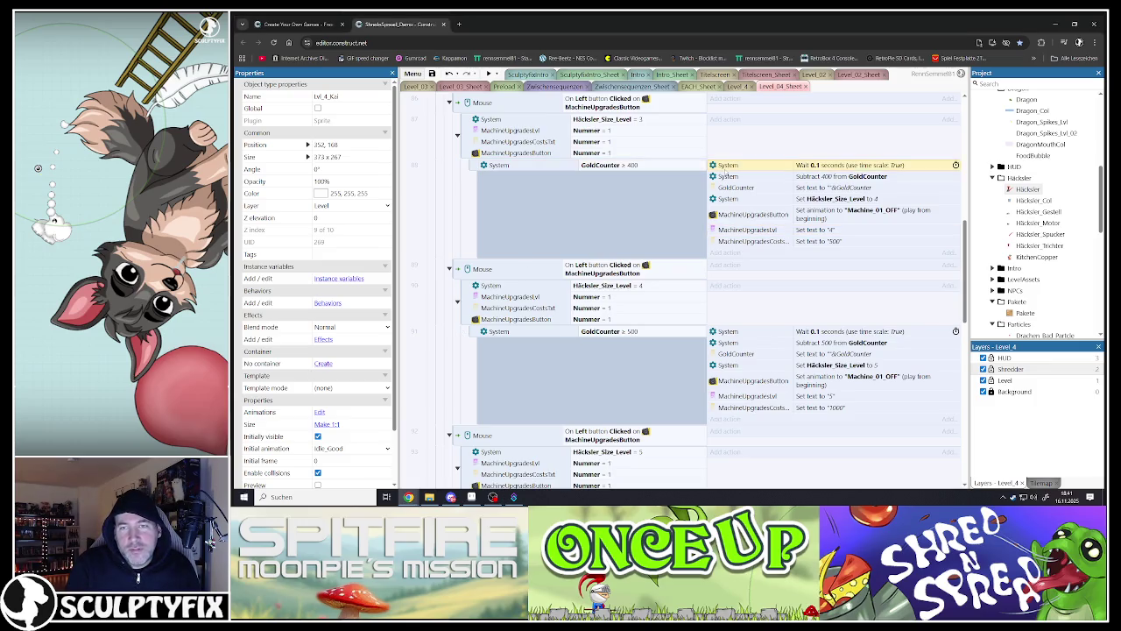
click(730, 187)
click(727, 229)
click(596, 269)
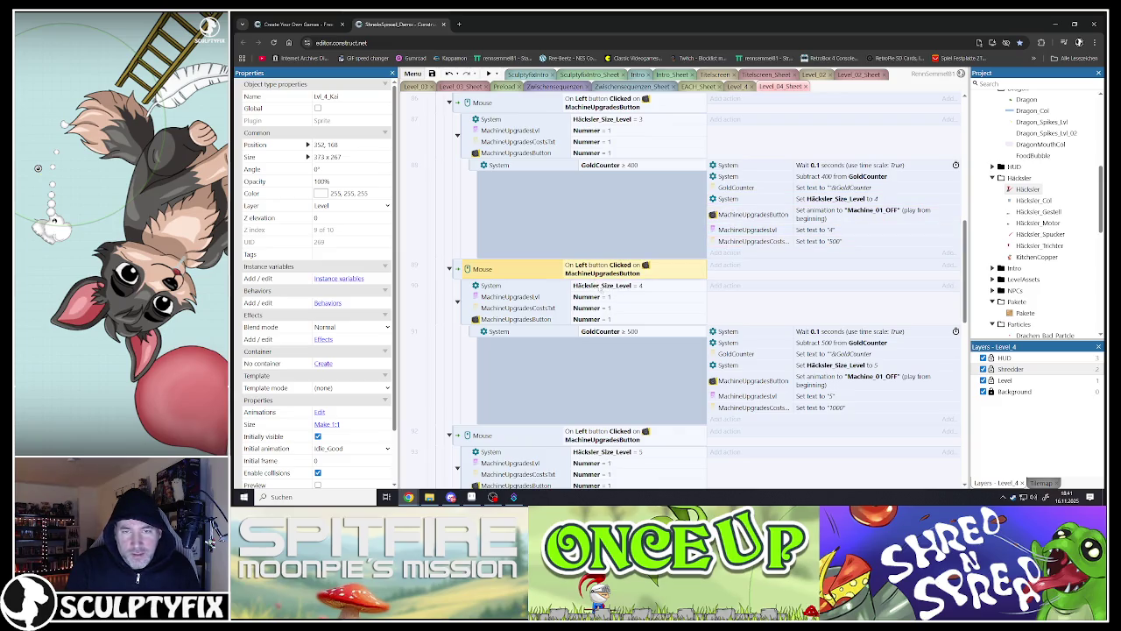
scroll(605, 295, down, 1)
scroll(604, 293, up, 3)
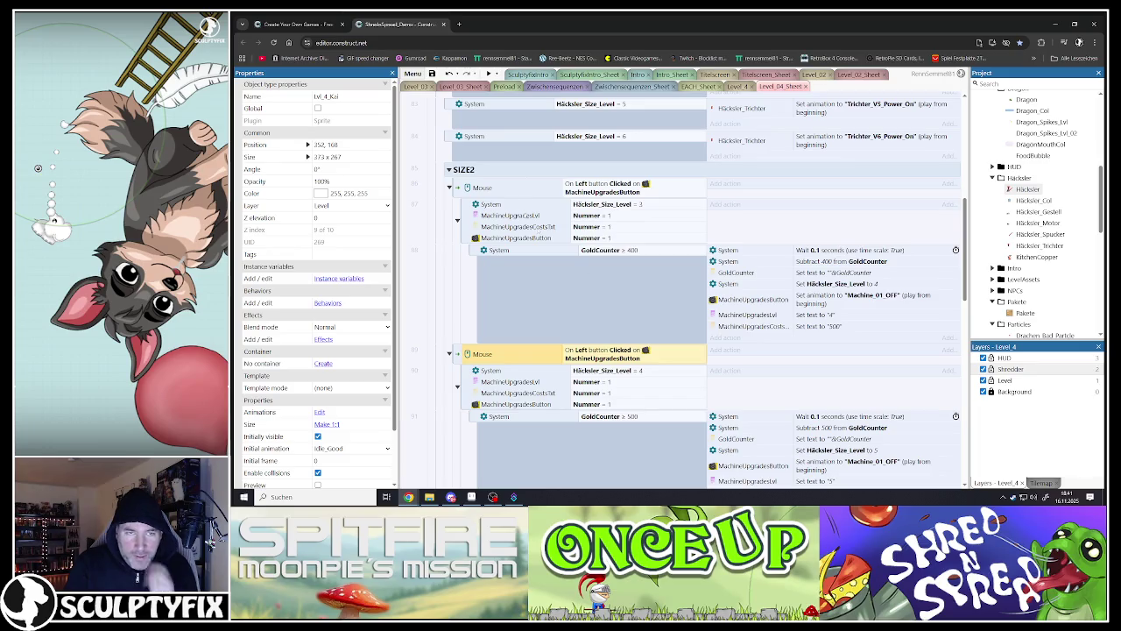
scroll(495, 199, up, 5)
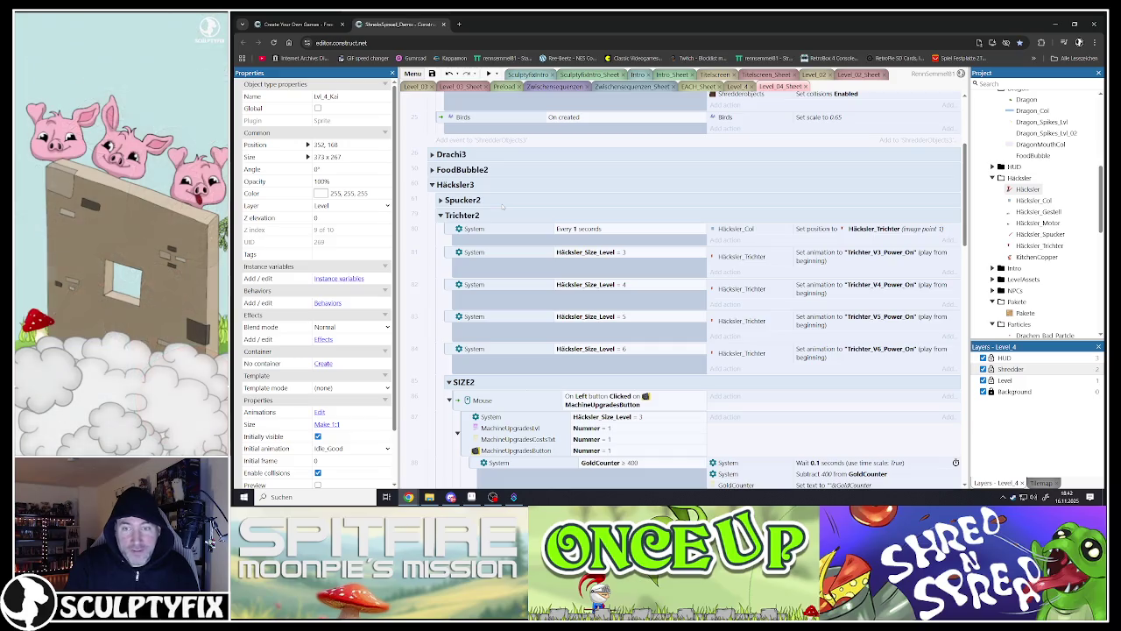
scroll(526, 242, down, 4)
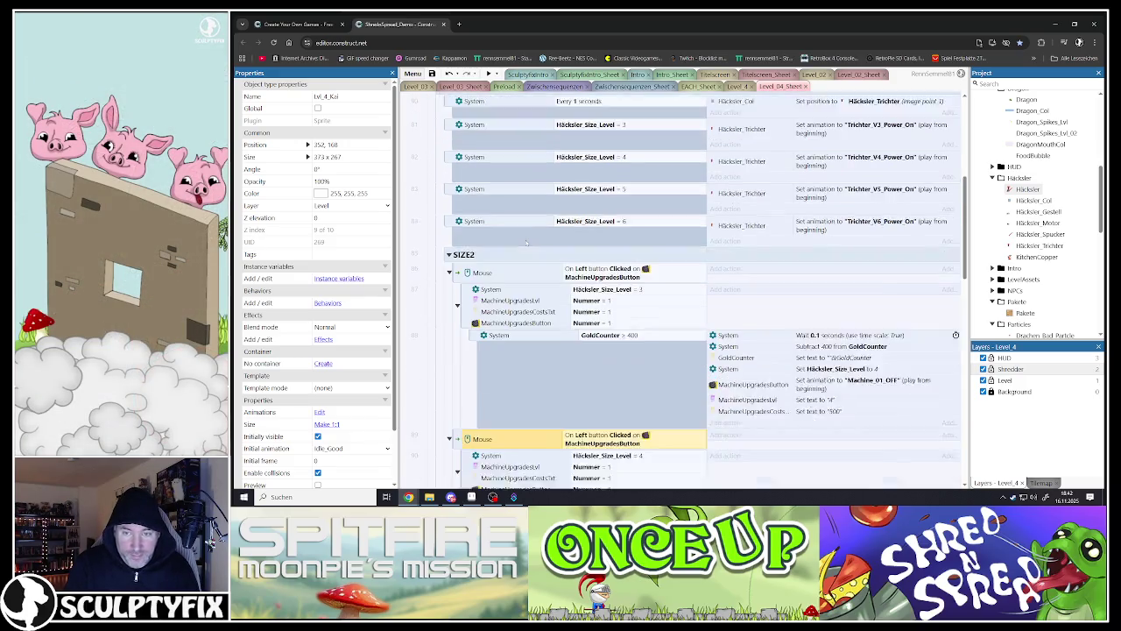
scroll(522, 236, up, 4)
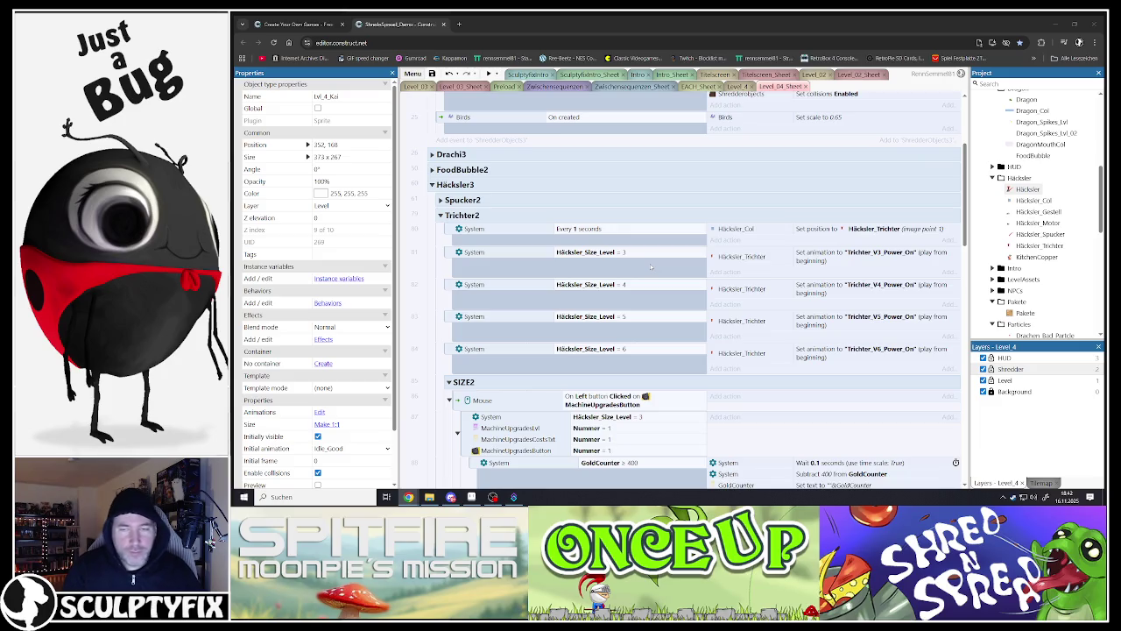
scroll(600, 304, down, 4)
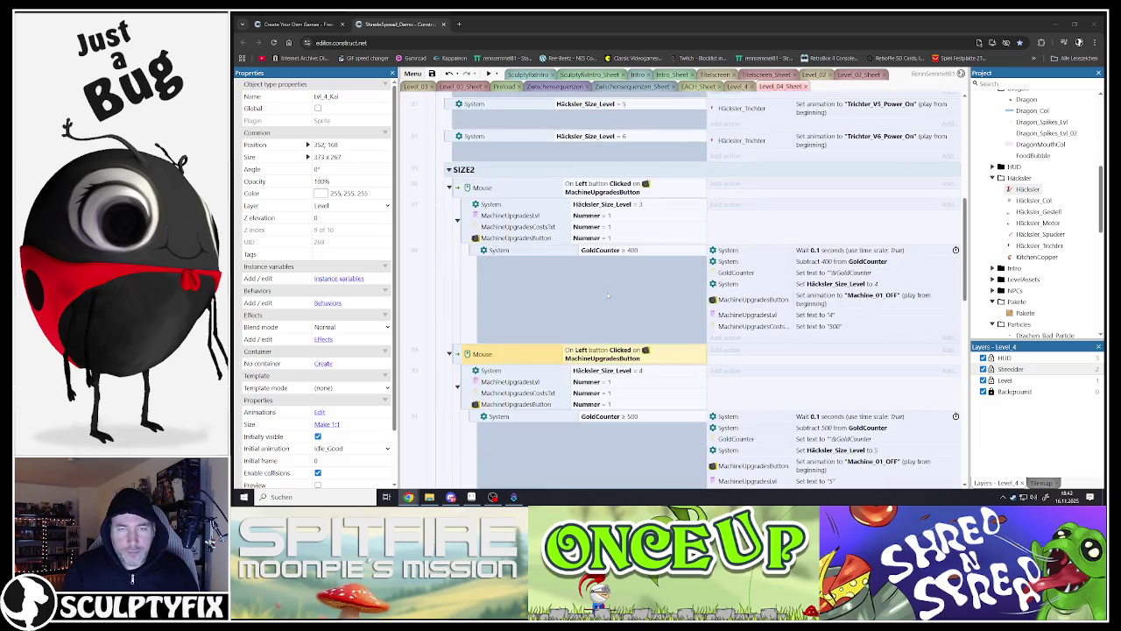
scroll(615, 304, up, 5)
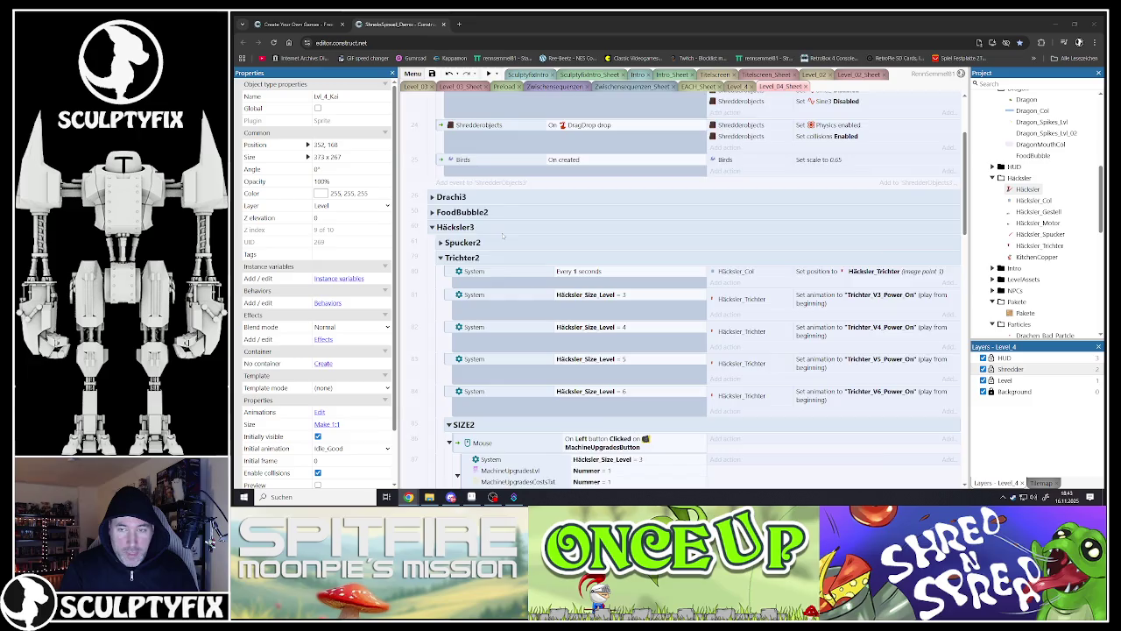
scroll(502, 235, down, 2)
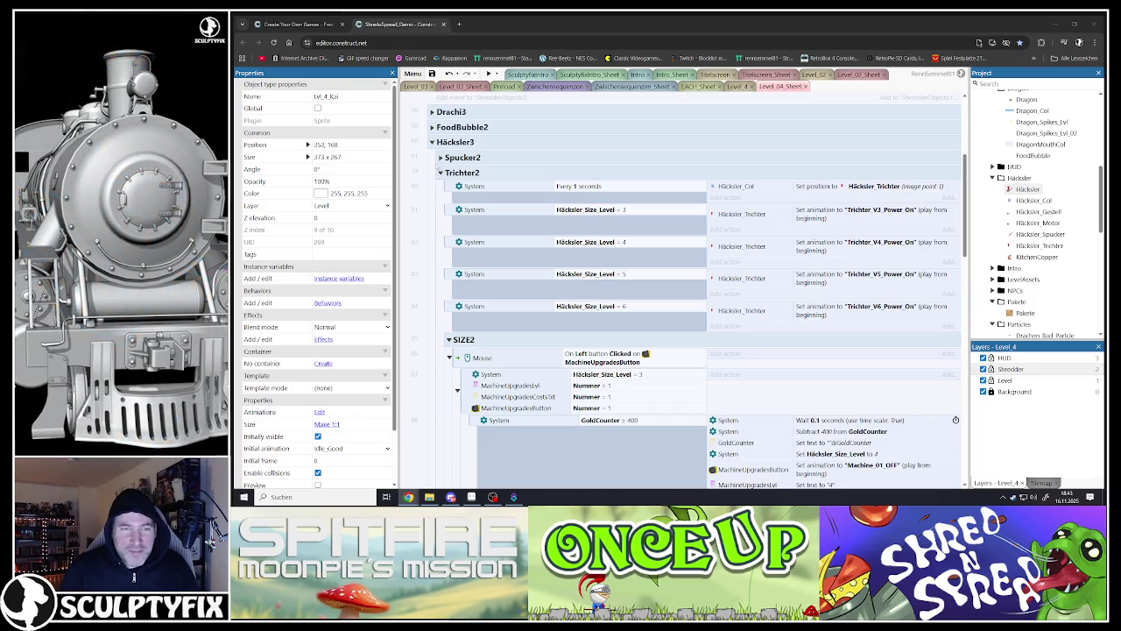
click(443, 178)
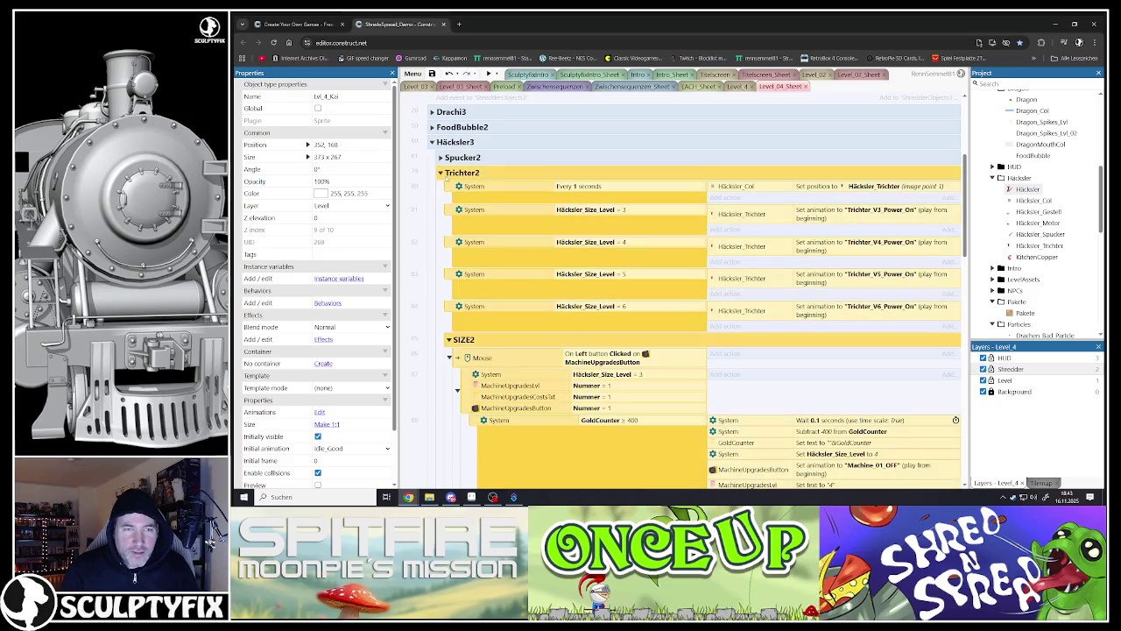
scroll(562, 233, down, 3)
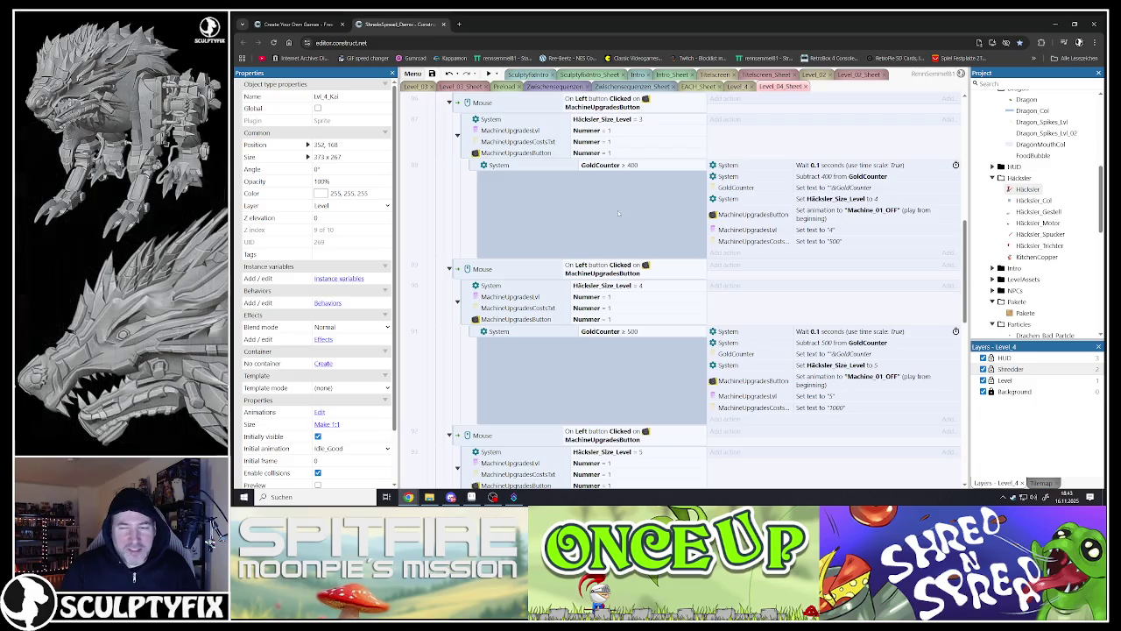
scroll(641, 290, down, 1)
scroll(641, 291, down, 5)
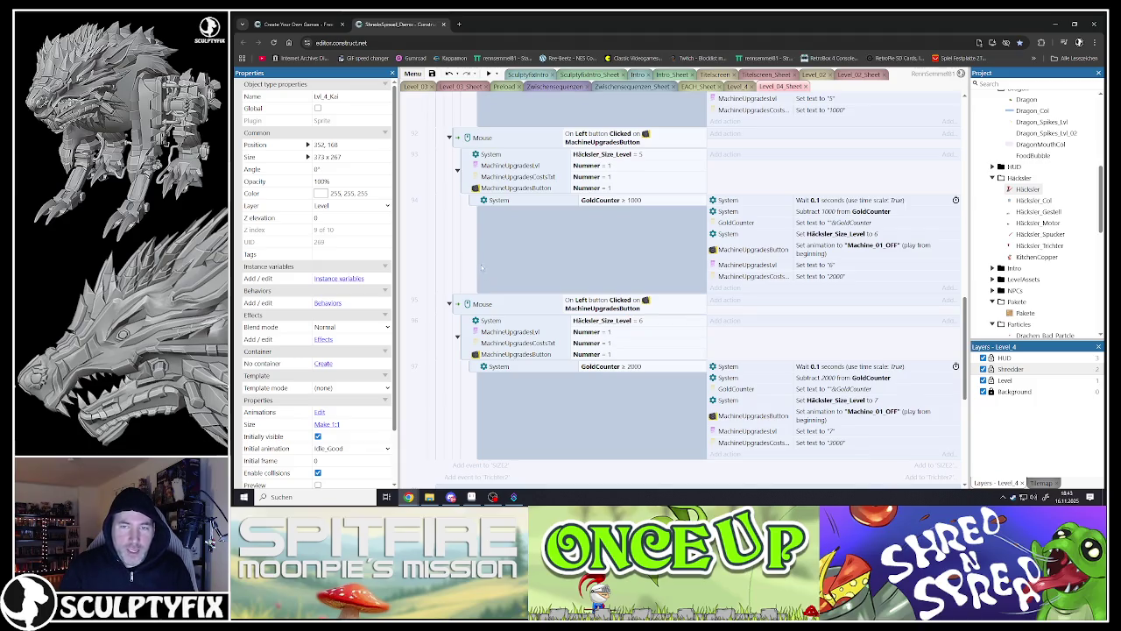
click(457, 304)
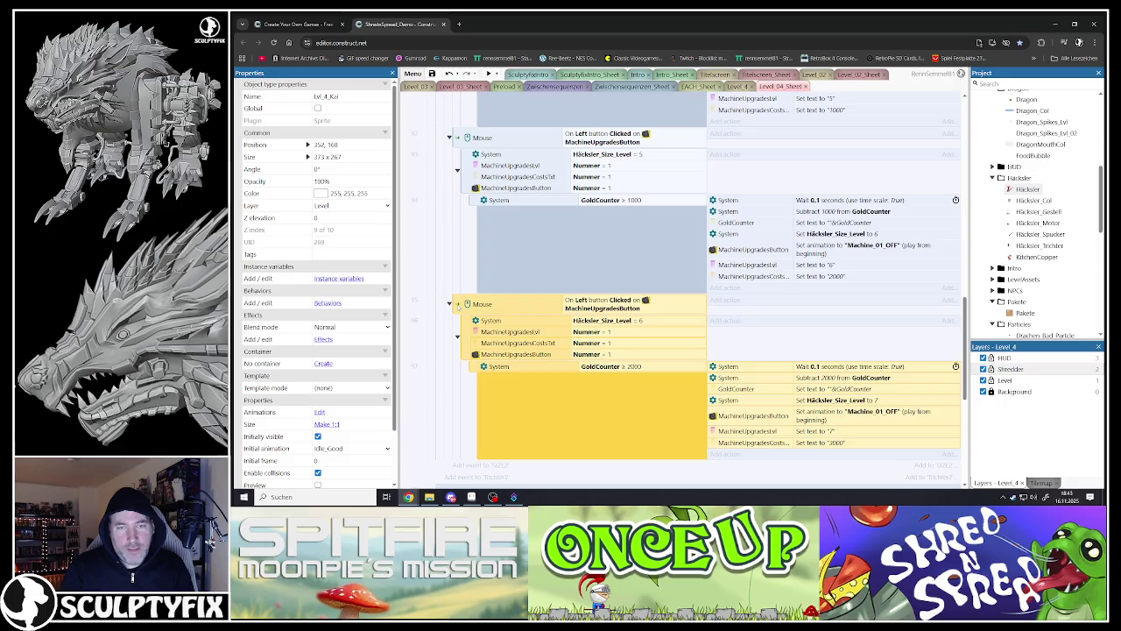
click(456, 282)
click(460, 386)
key(Delete)
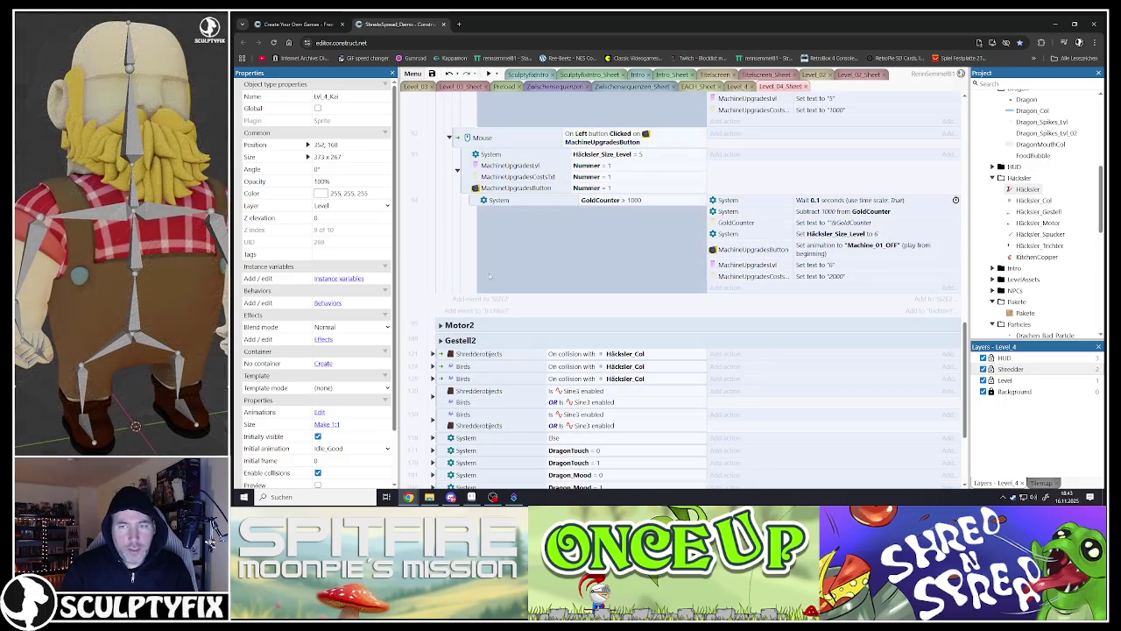
scroll(508, 267, up, 10)
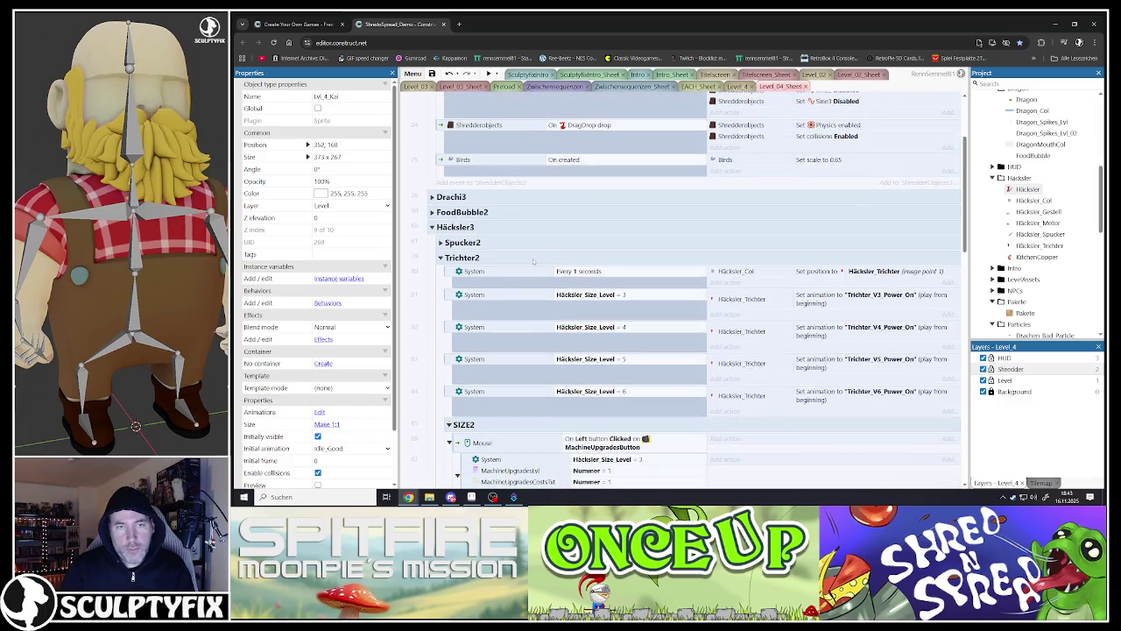
scroll(533, 259, up, 2)
scroll(518, 328, down, 5)
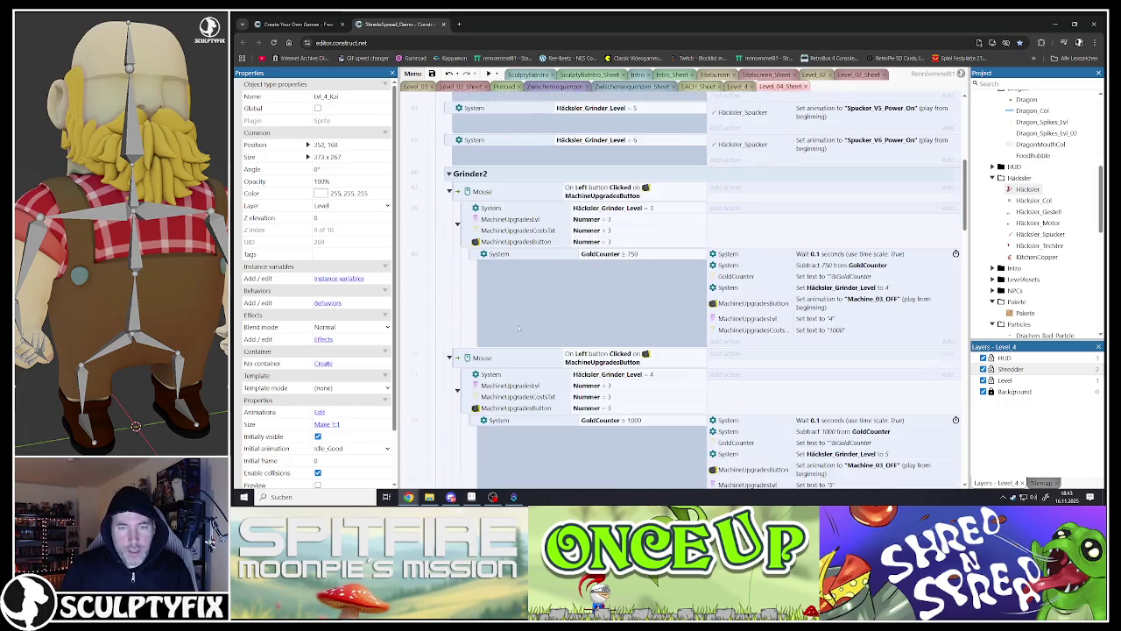
scroll(516, 312, down, 10)
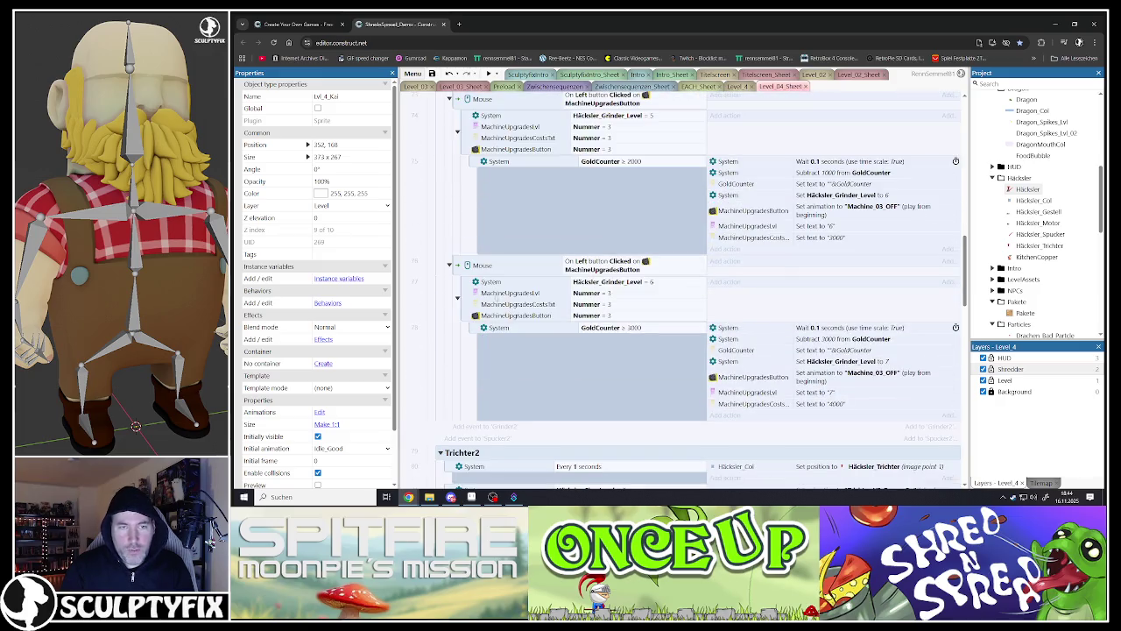
click(457, 266)
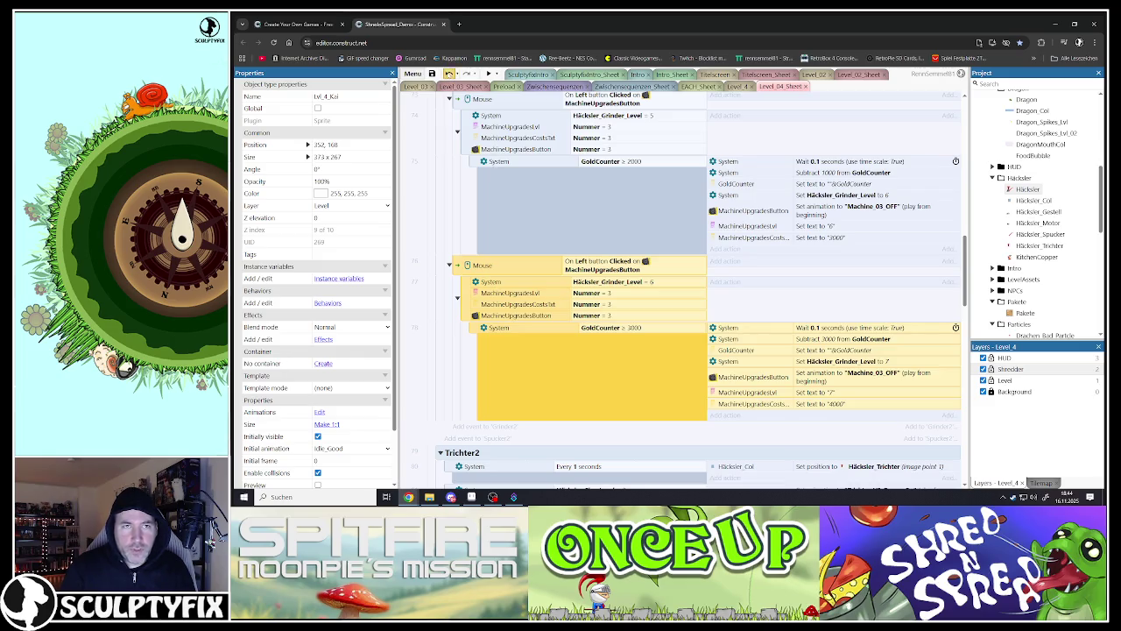
key(Delete)
scroll(525, 268, down, 5)
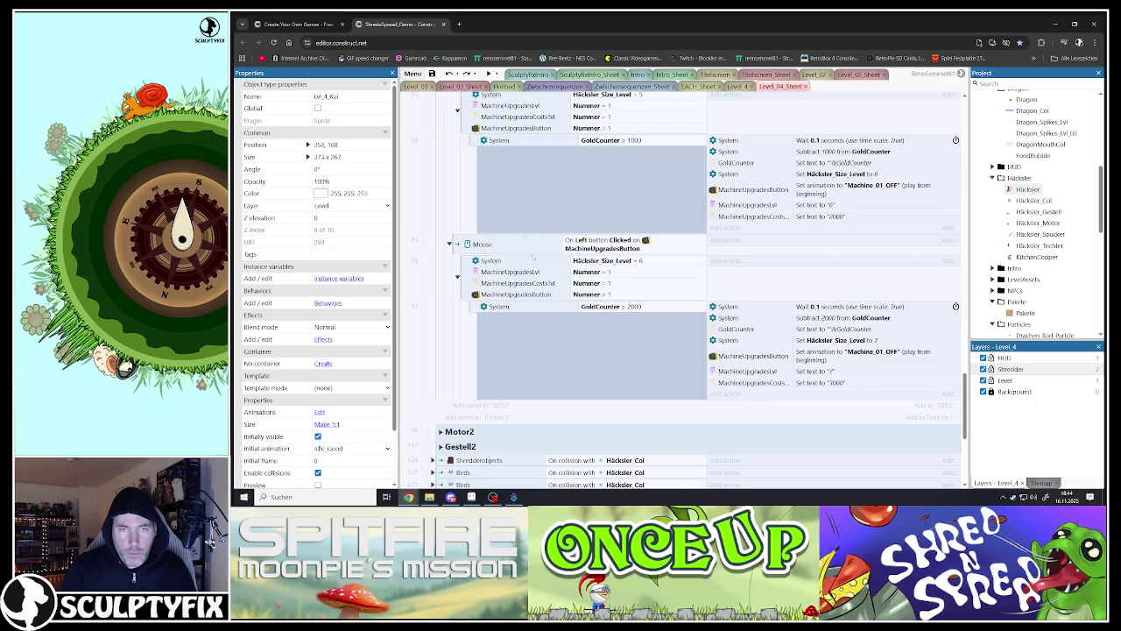
click(465, 74)
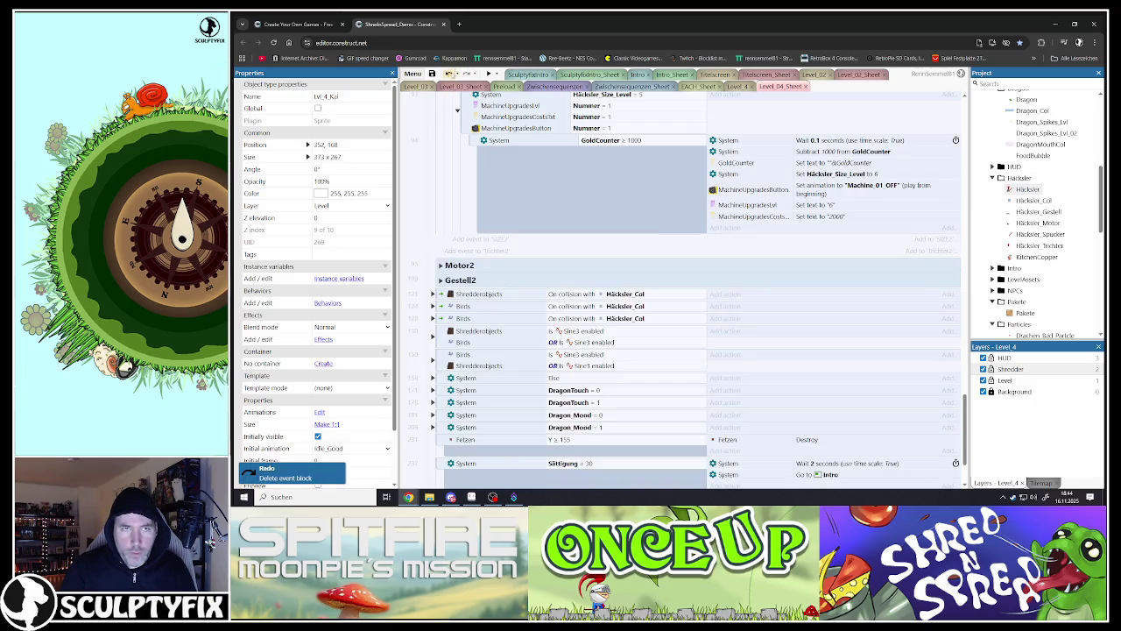
click(448, 73)
scroll(454, 204, down, 5)
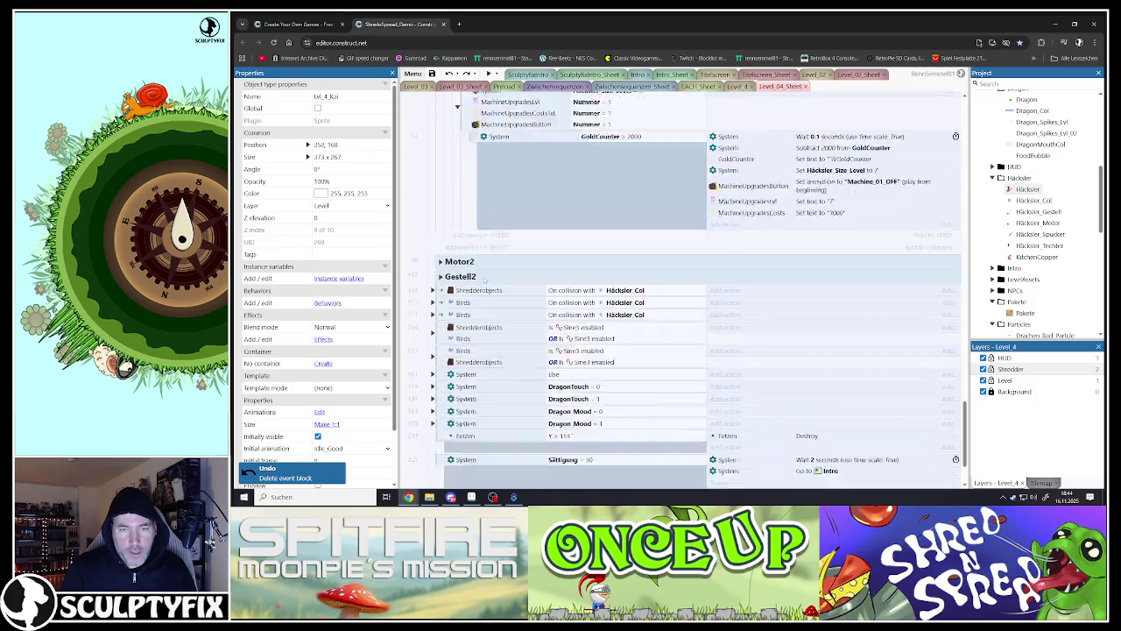
Step: Expand Motor2, duplicate the Häcksler_Power_Level = 4 event and change its level to 3
click(441, 178)
click(449, 195)
key(ctrl+c)
key(ctrl+v)
double_click(611, 203)
text(3)
click(611, 380)
Step: Change that event's animation to Motor_V3_Power_On
click(799, 192)
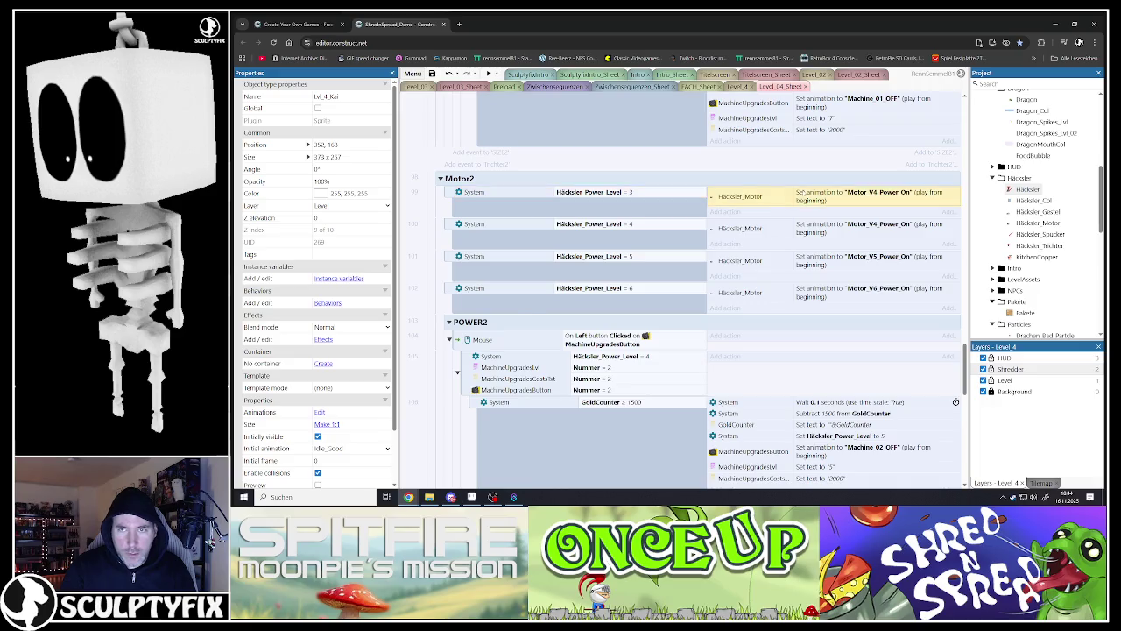
double_click(799, 192)
click(593, 300)
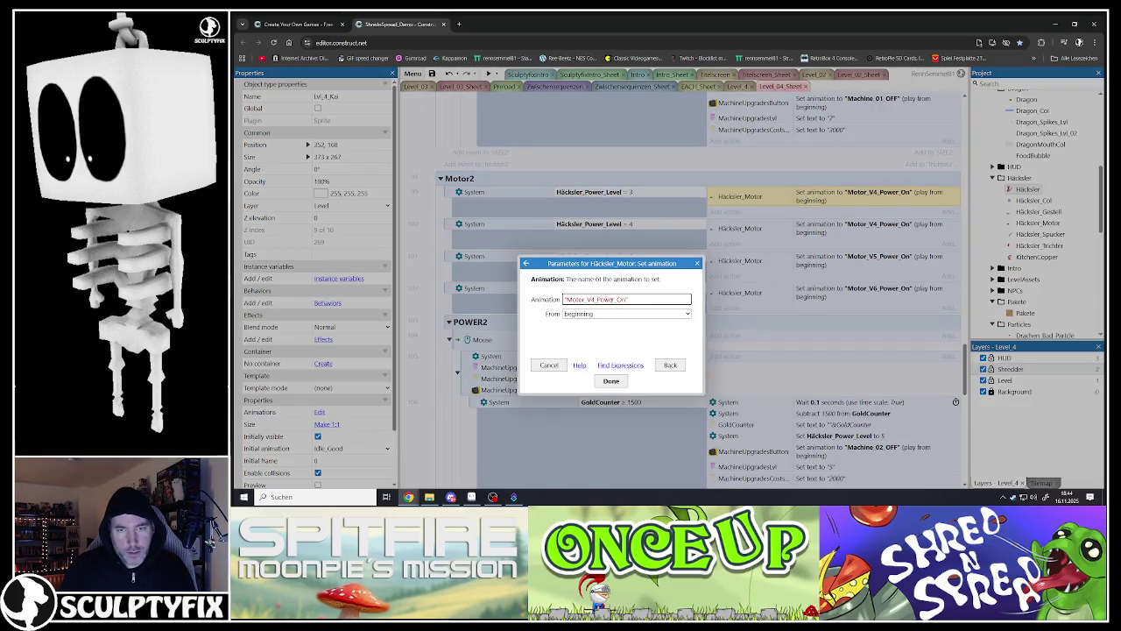
key(BackSpace)
text(3)
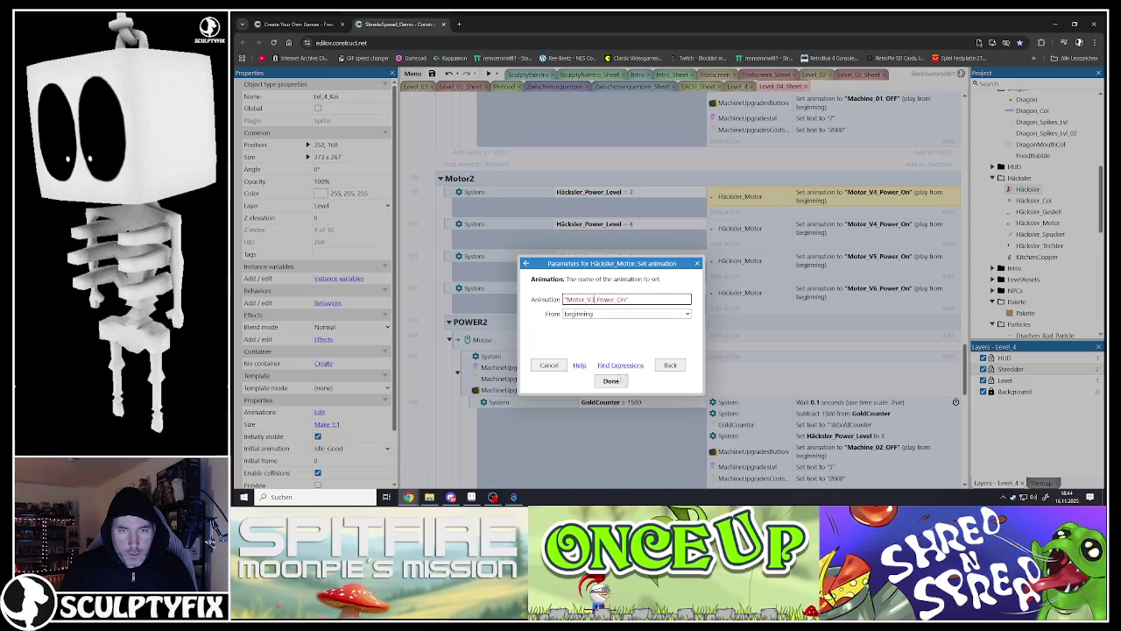
click(610, 381)
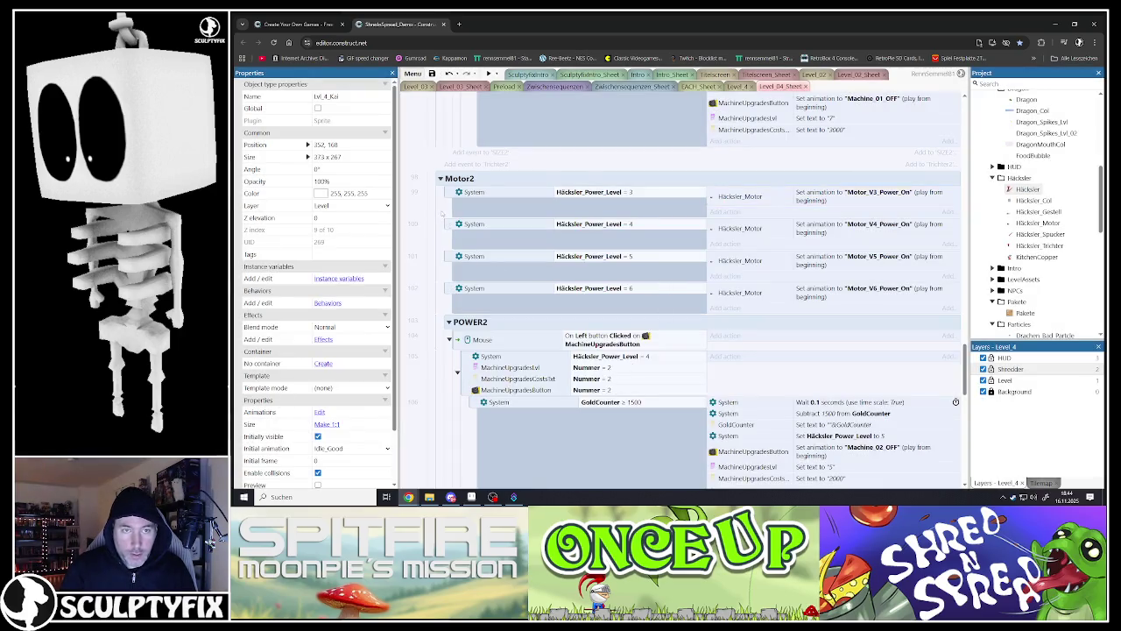
scroll(510, 259, down, 3)
click(457, 173)
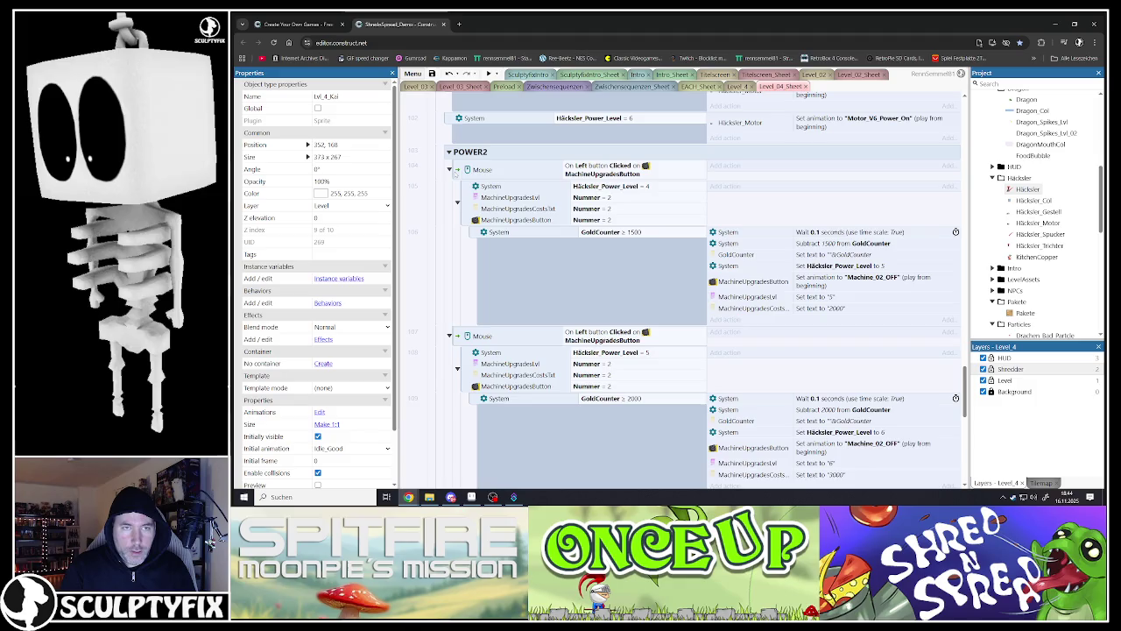
Step: Make the level-3 Power upgrade require and subtract 1200 gold
click(611, 231)
double_click(610, 232)
text(1)
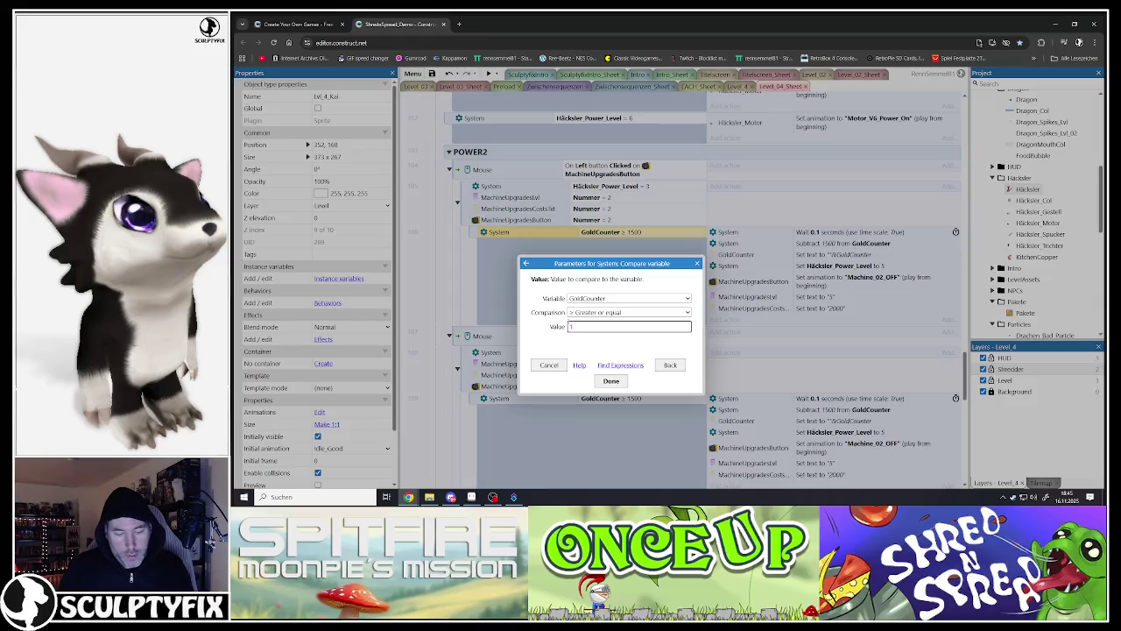
text(200)
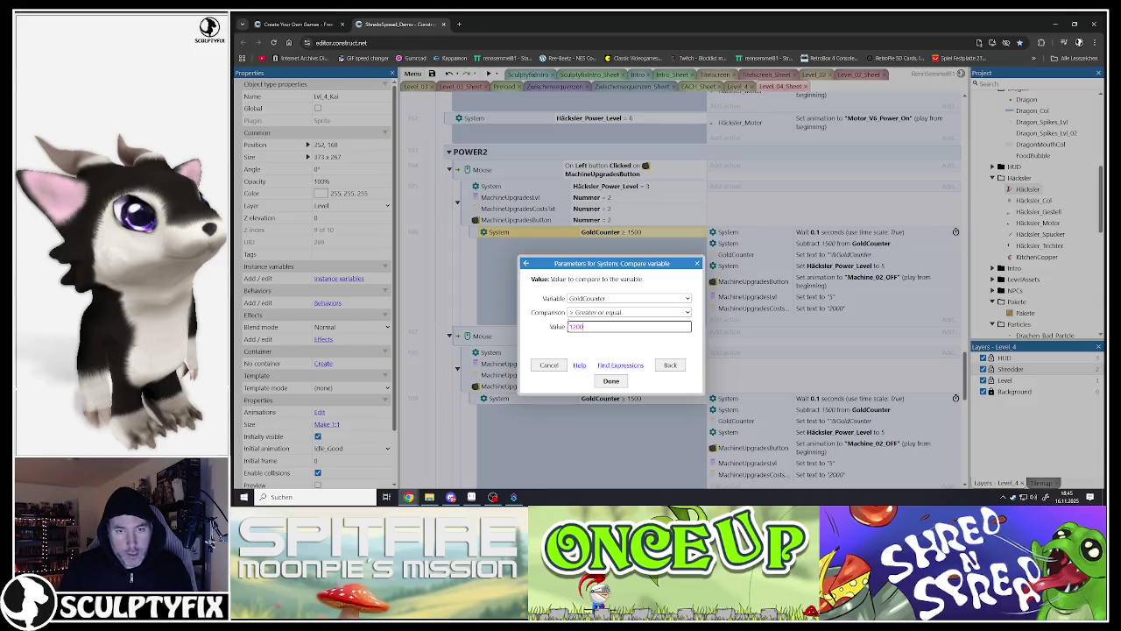
click(611, 381)
double_click(814, 243)
double_click(579, 313)
text(120)
click(612, 381)
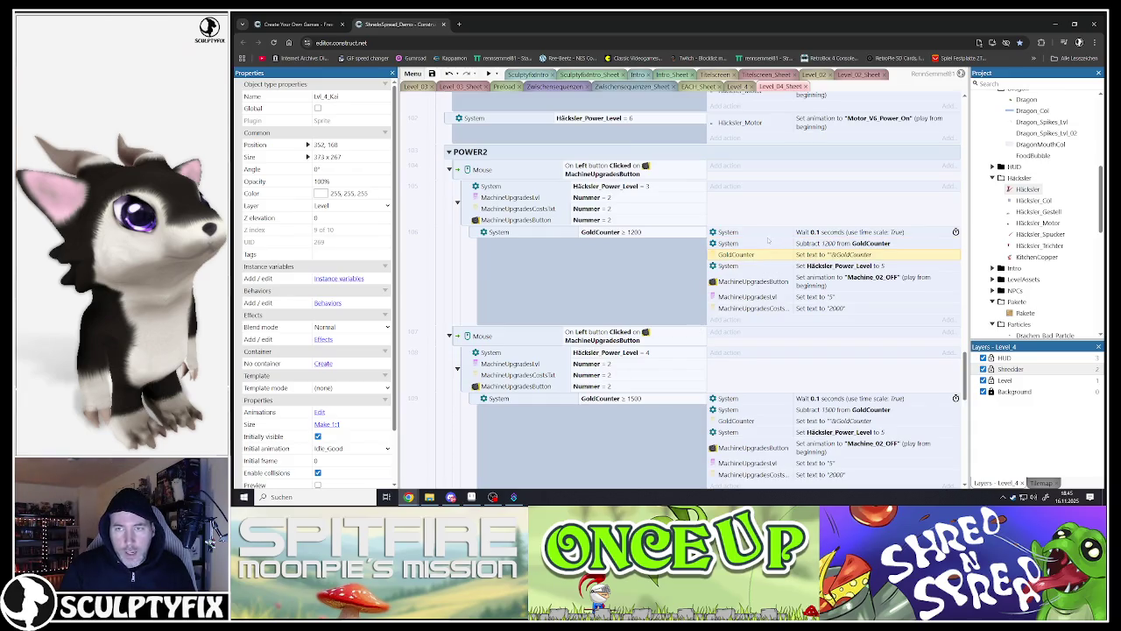
Step: Have the upgrade set Häcksler_Power_Level to 4 instead of 5
click(744, 265)
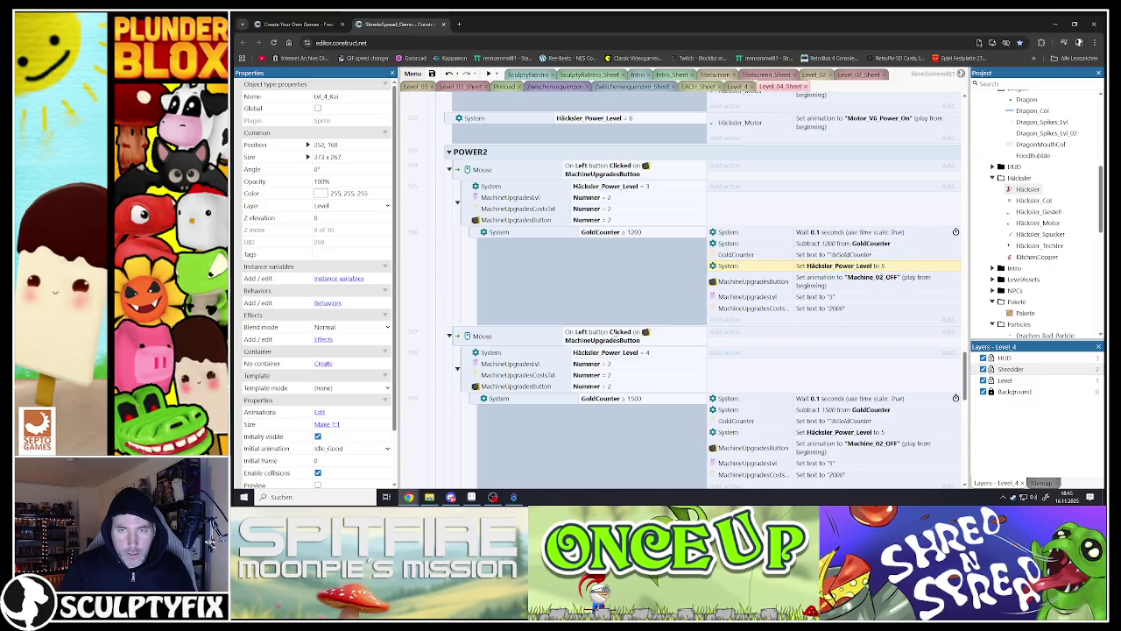
double_click(744, 266)
click(570, 313)
text(4)
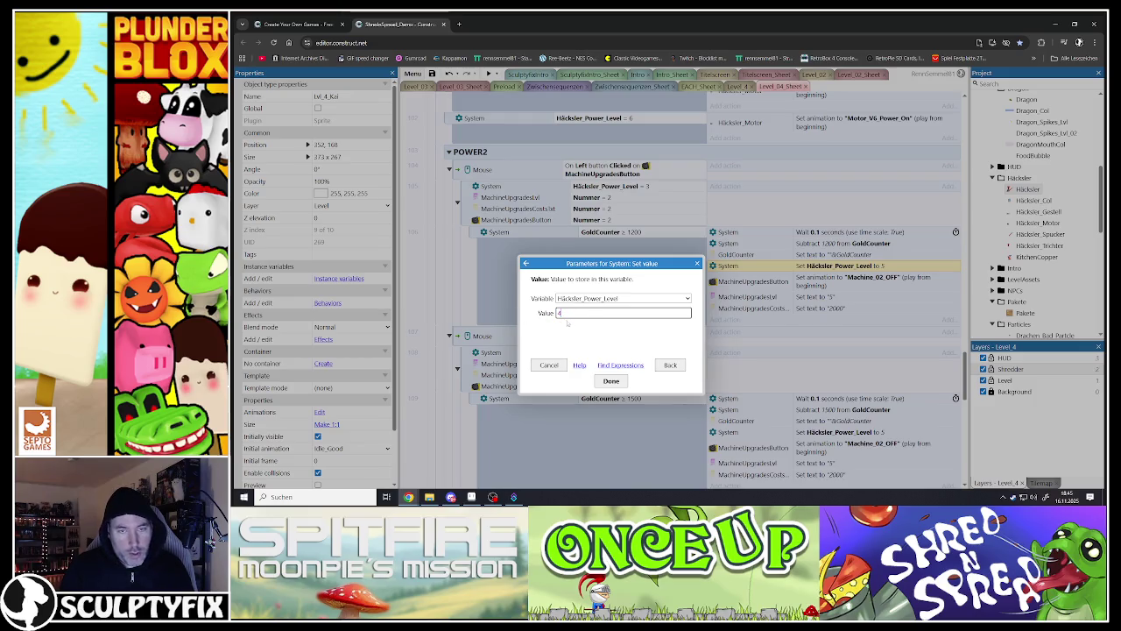
click(605, 383)
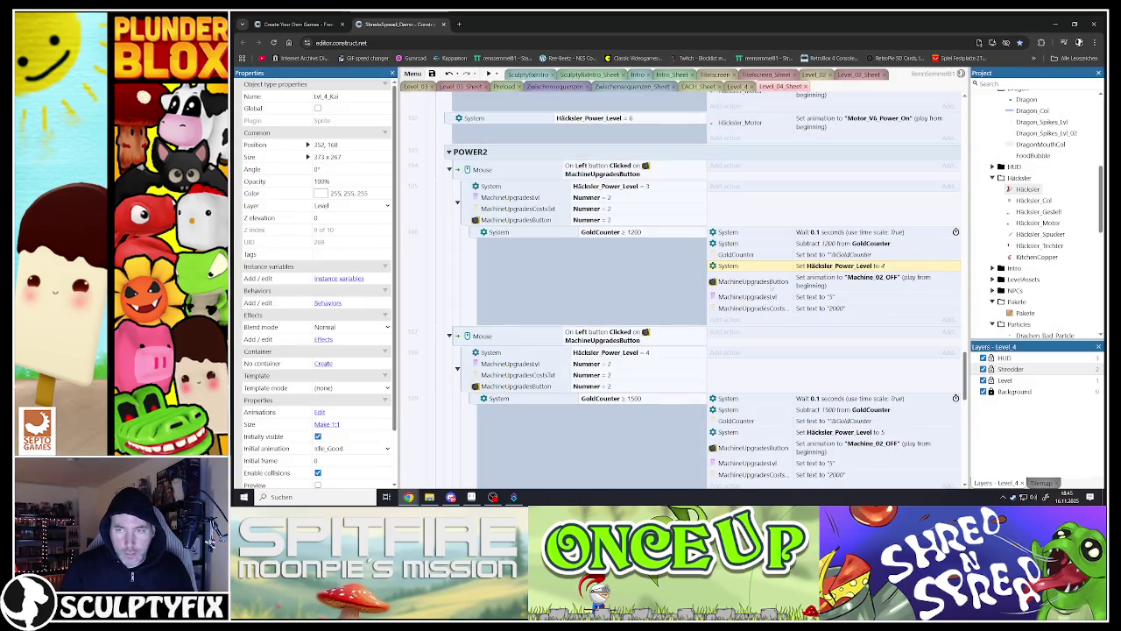
Step: Change the displayed upgrade level text from 5 to 4
double_click(752, 296)
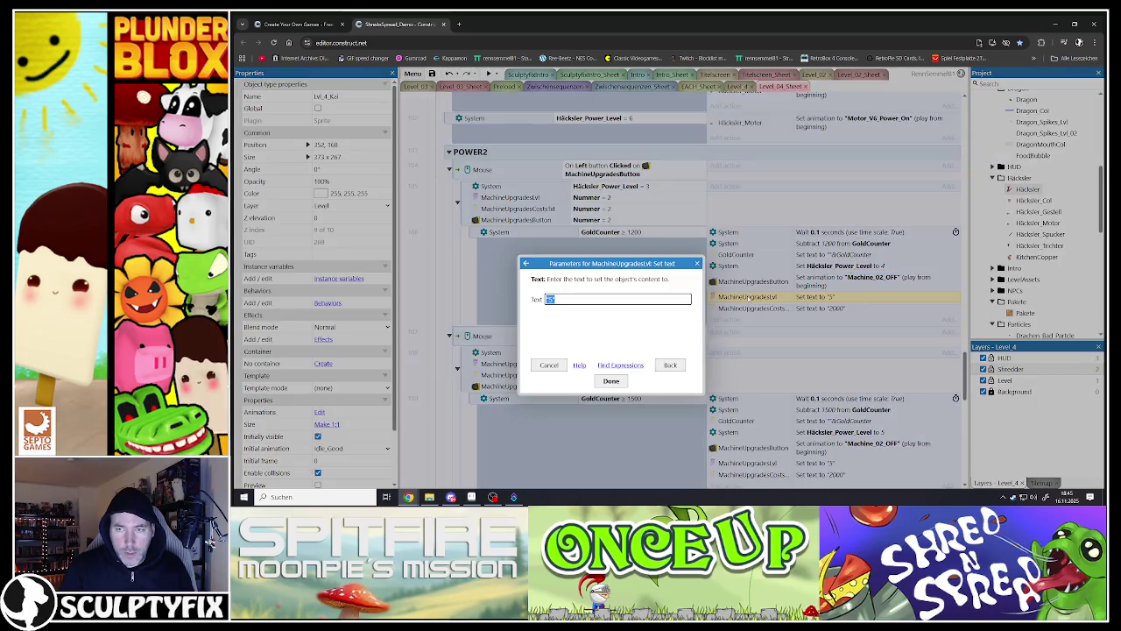
key(End)
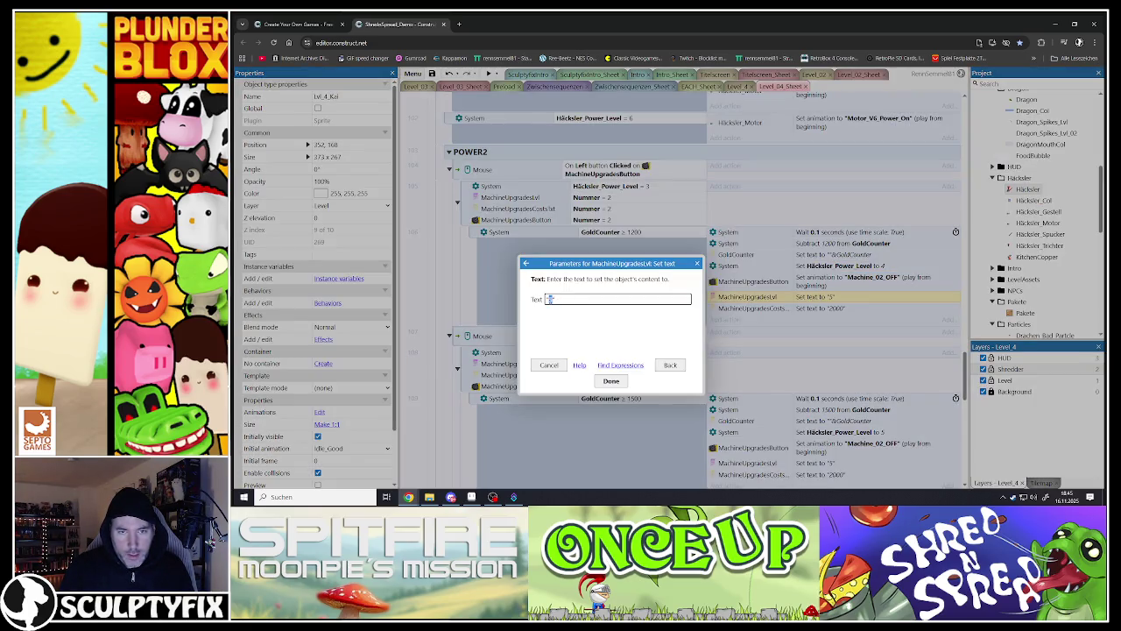
key(Left)
key(BackSpace)
text(4)
key(Return)
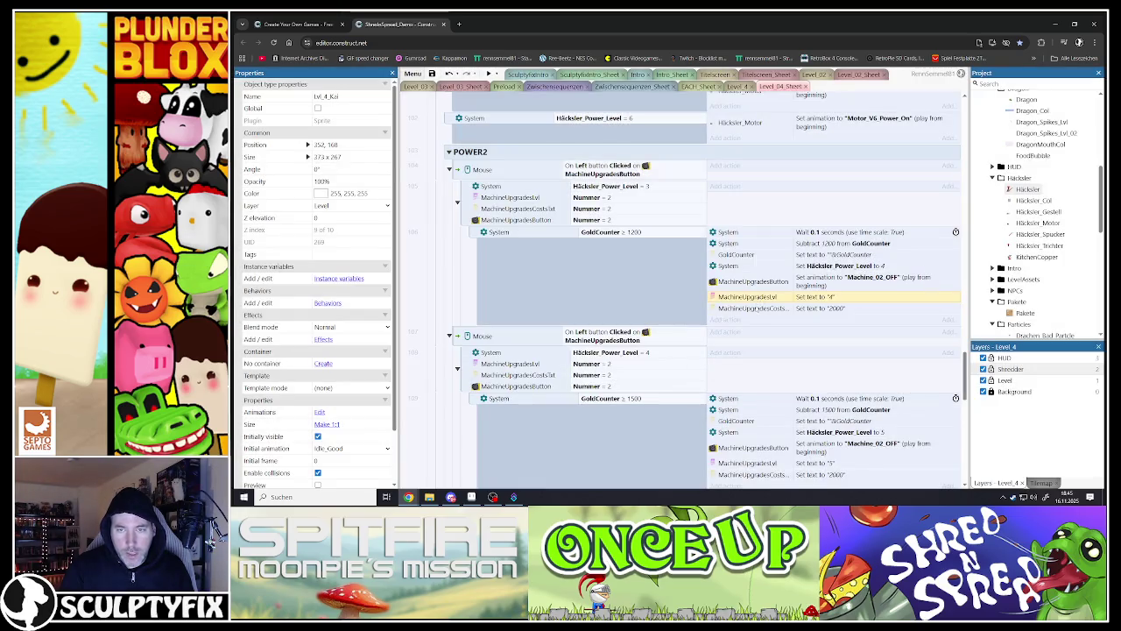
Step: Change the displayed upgrade cost text to "1500"
double_click(755, 307)
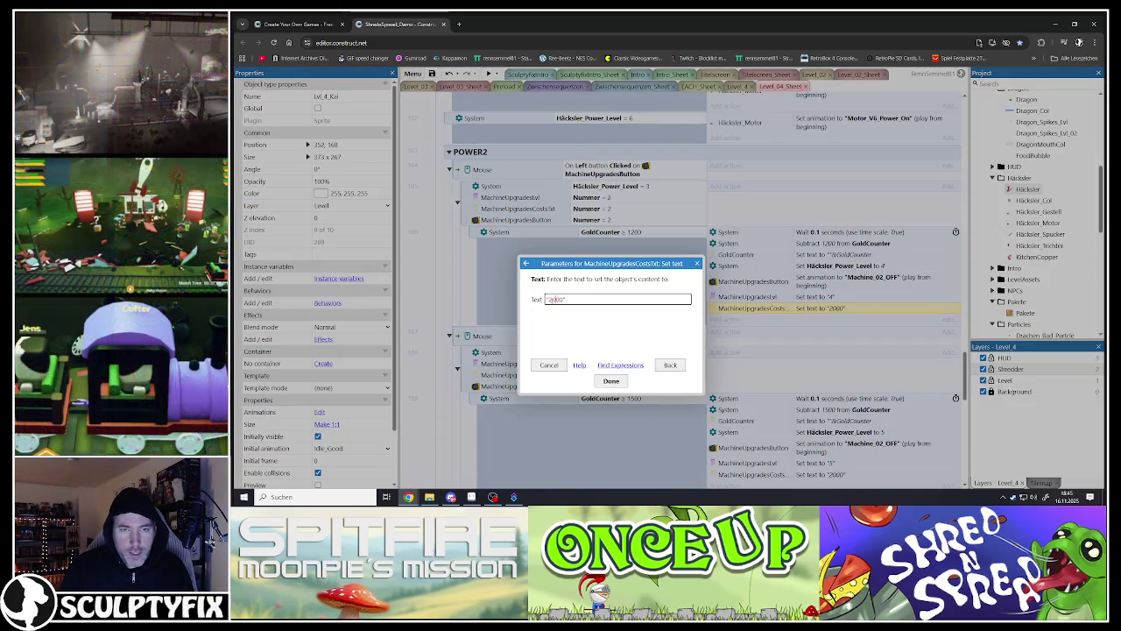
key(Home)
key(Right)
key(shift+Right)
text(15)
key(Return)
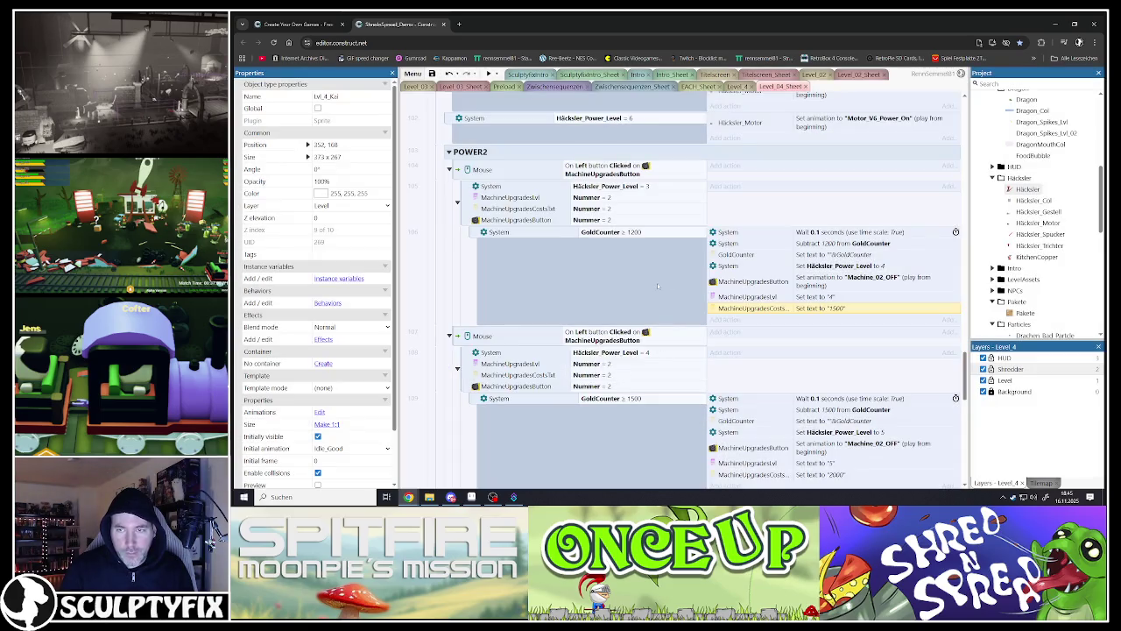
Step: Check the POWER2 level-3 event and save the project with Ctrl+S
scroll(657, 283, down, 1)
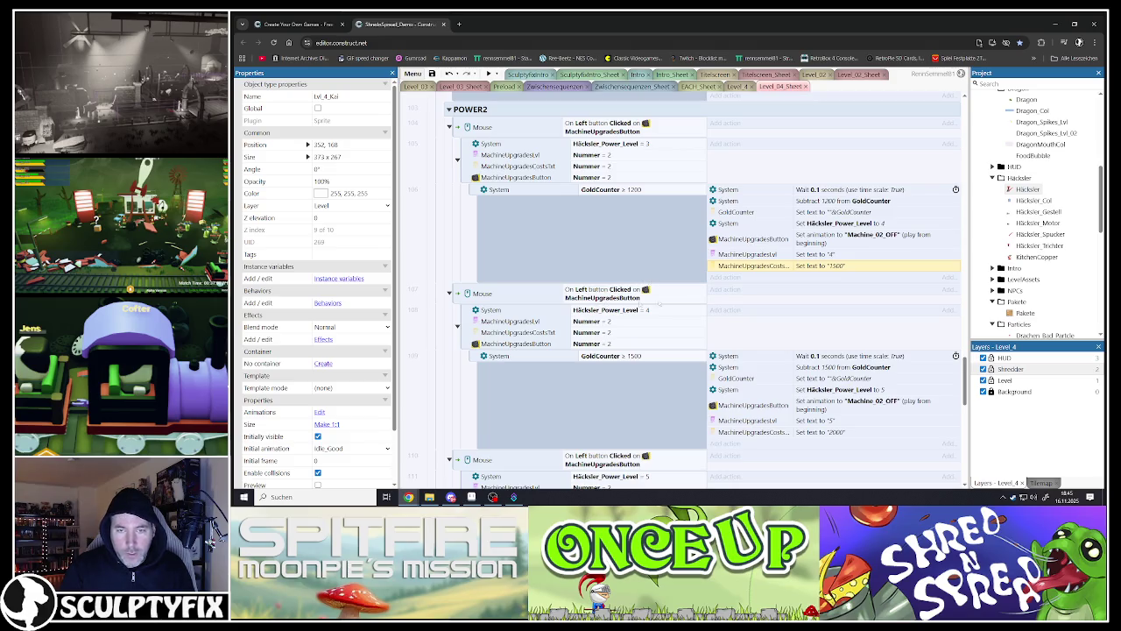
scroll(657, 259, up, 2)
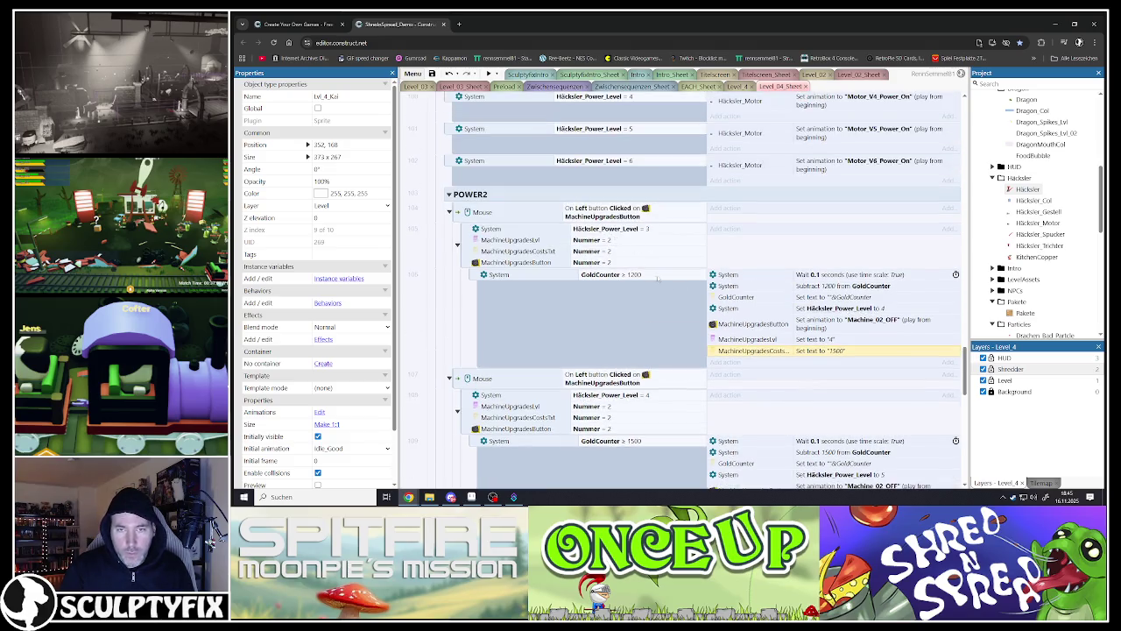
key(ctrl+s)
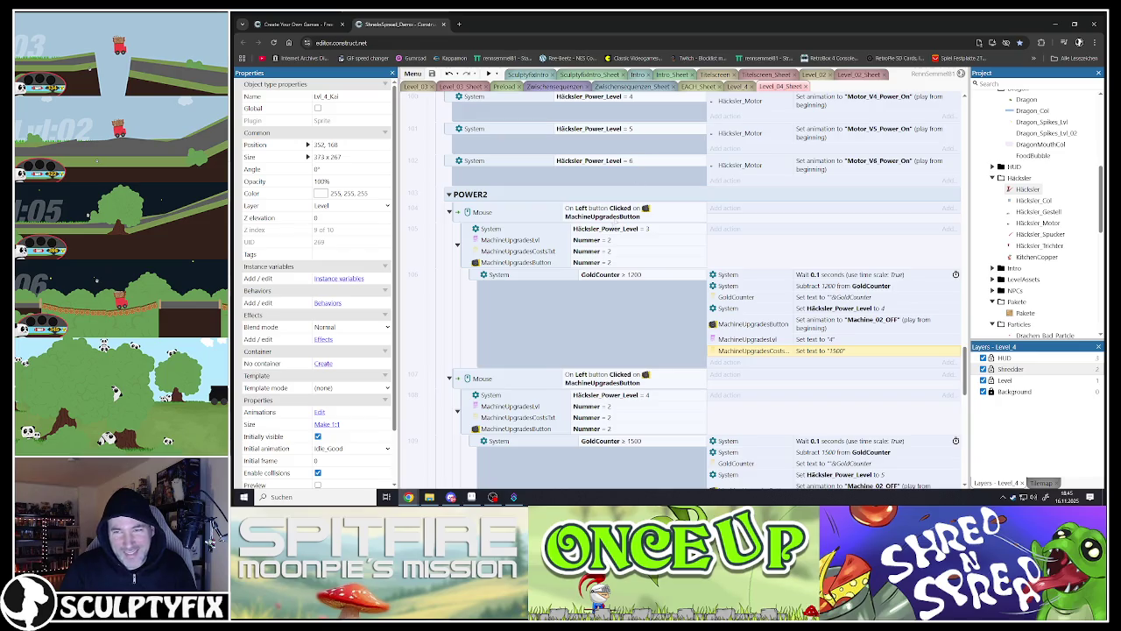
Step: Duplicate the Gestell2 level-4 event and set the copy's level condition to 3
scroll(617, 220, down, 12)
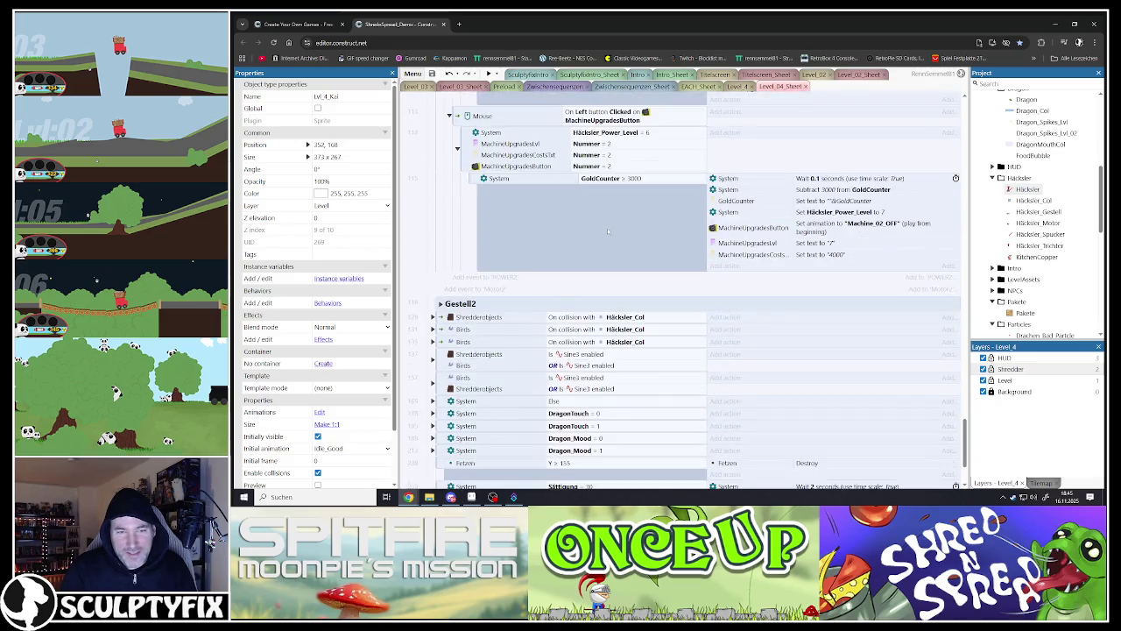
scroll(607, 228, down, 2)
click(441, 194)
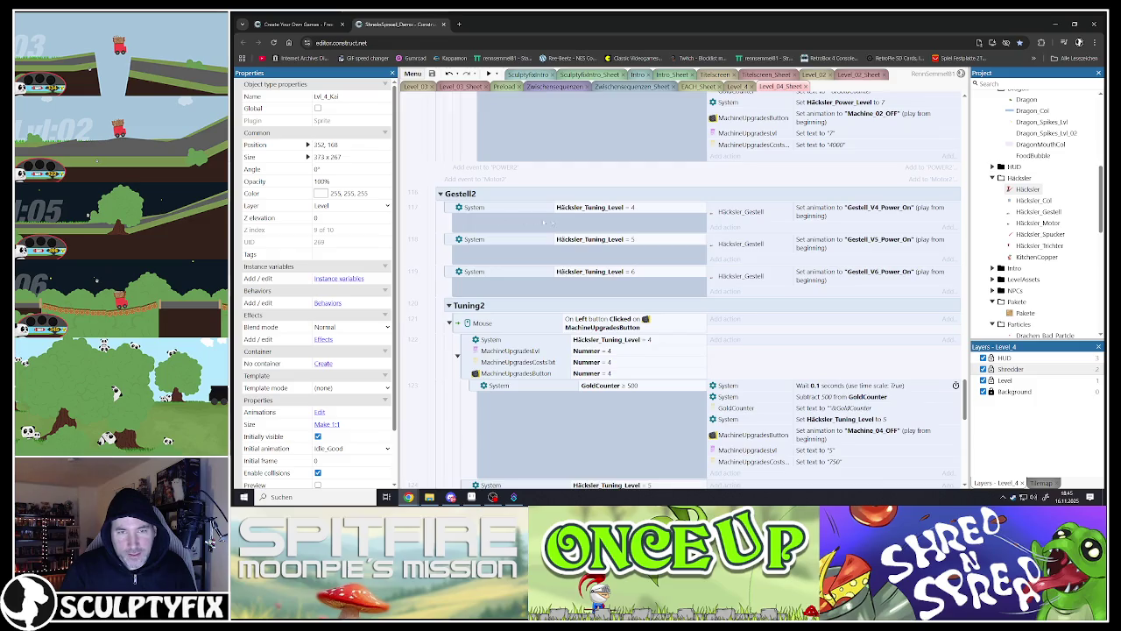
click(451, 209)
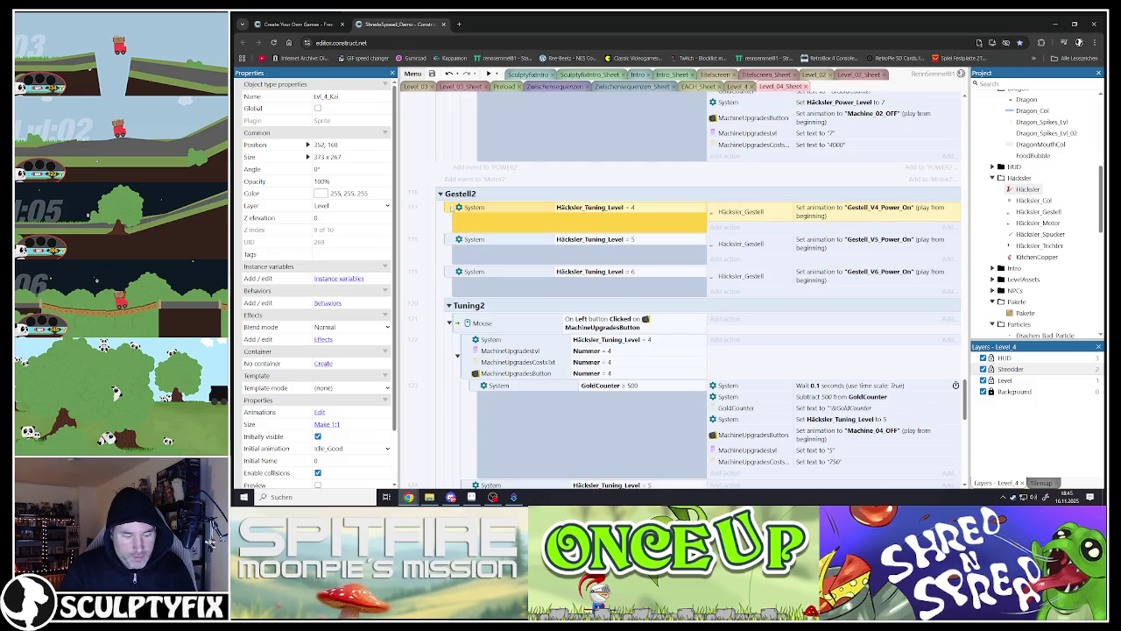
key(ctrl+c)
key(ctrl+v)
double_click(604, 208)
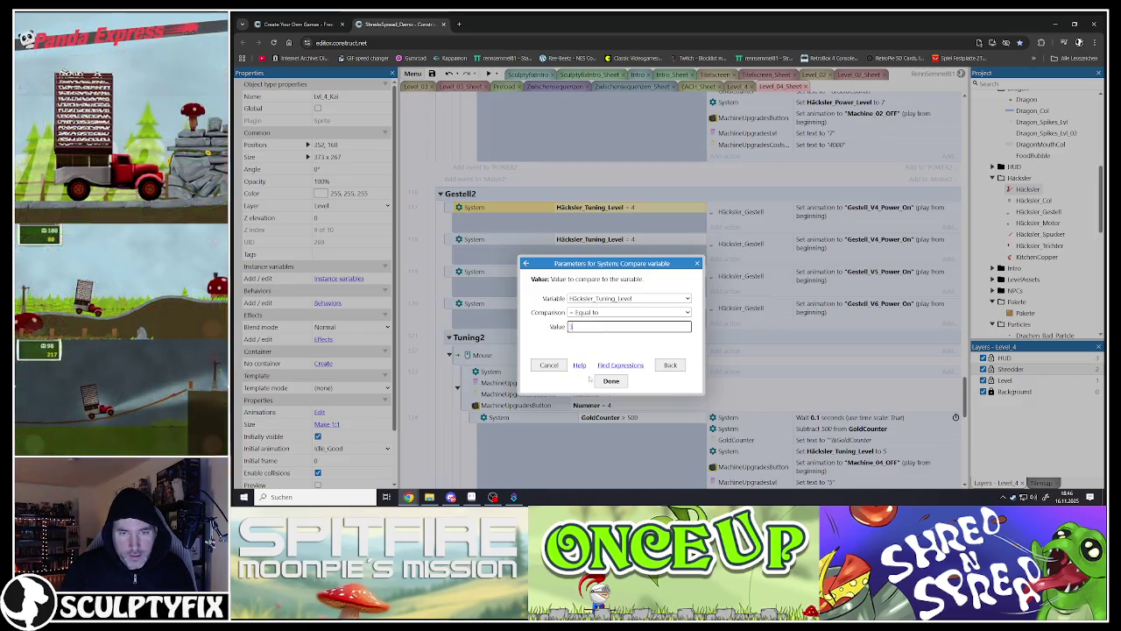
text(3)
key(Return)
Step: Make the copied Gestell2 event play the Gestell_V3_Power_On animation
double_click(814, 211)
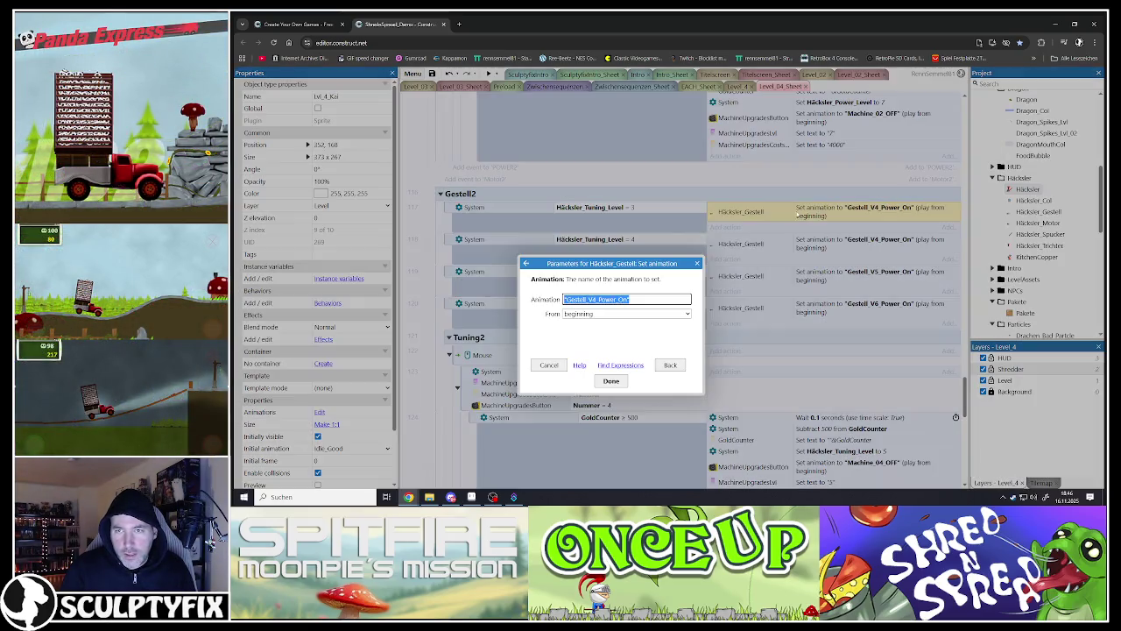
click(596, 299)
key(BackSpace)
text(3)
click(609, 380)
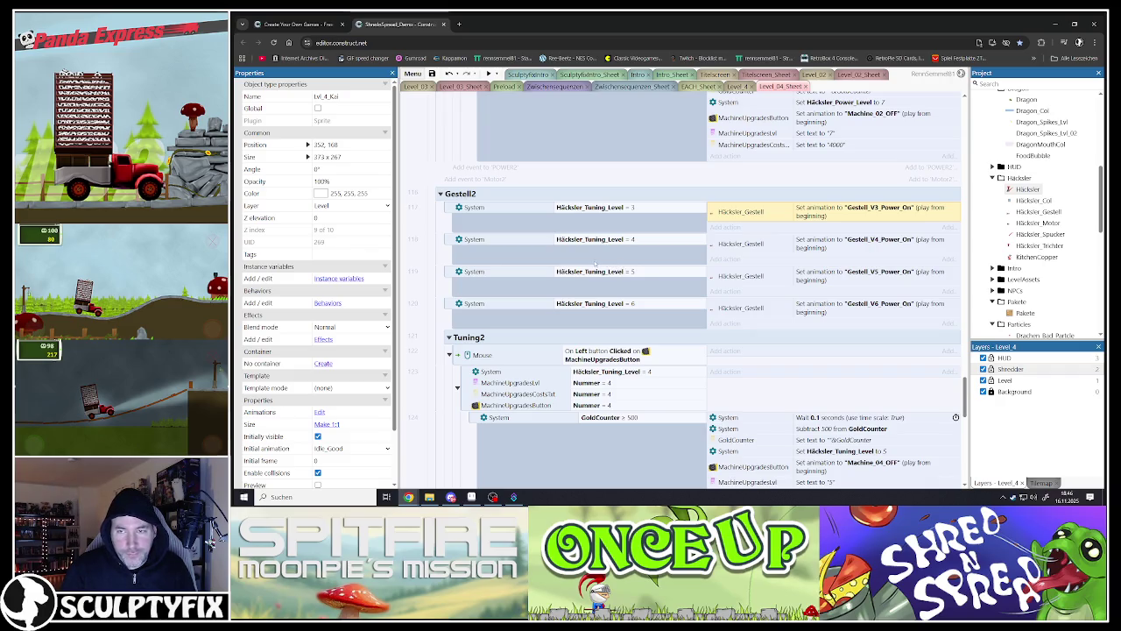
Step: Set the Tuning2 upgrade sub-event to Tuning_Level 3 with a 400 gold requirement
scroll(775, 234, down, 3)
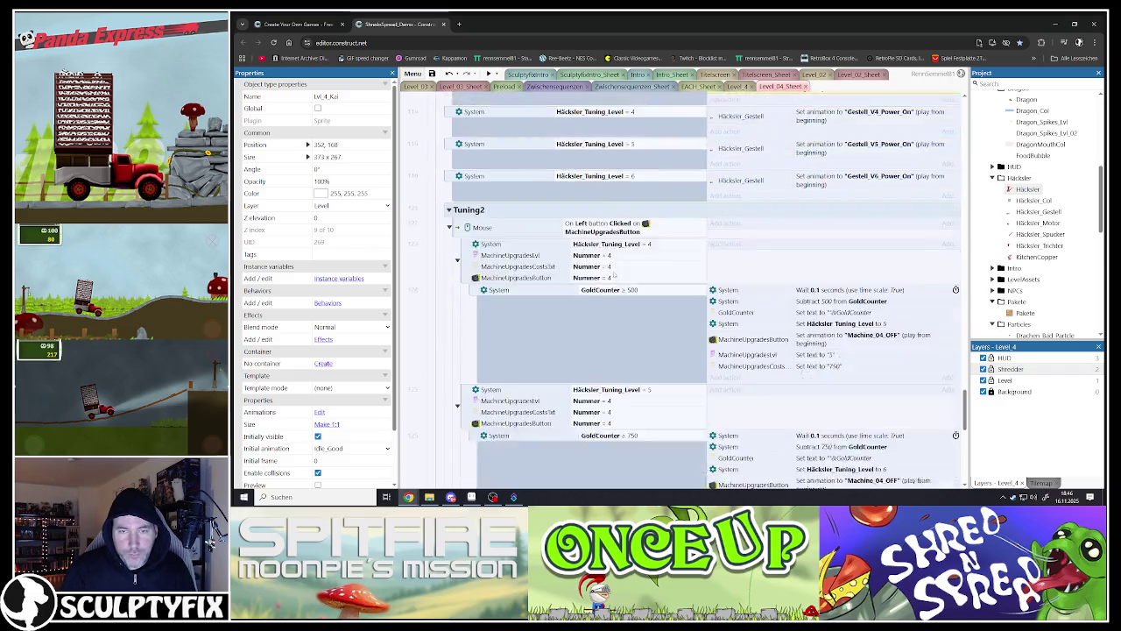
click(459, 146)
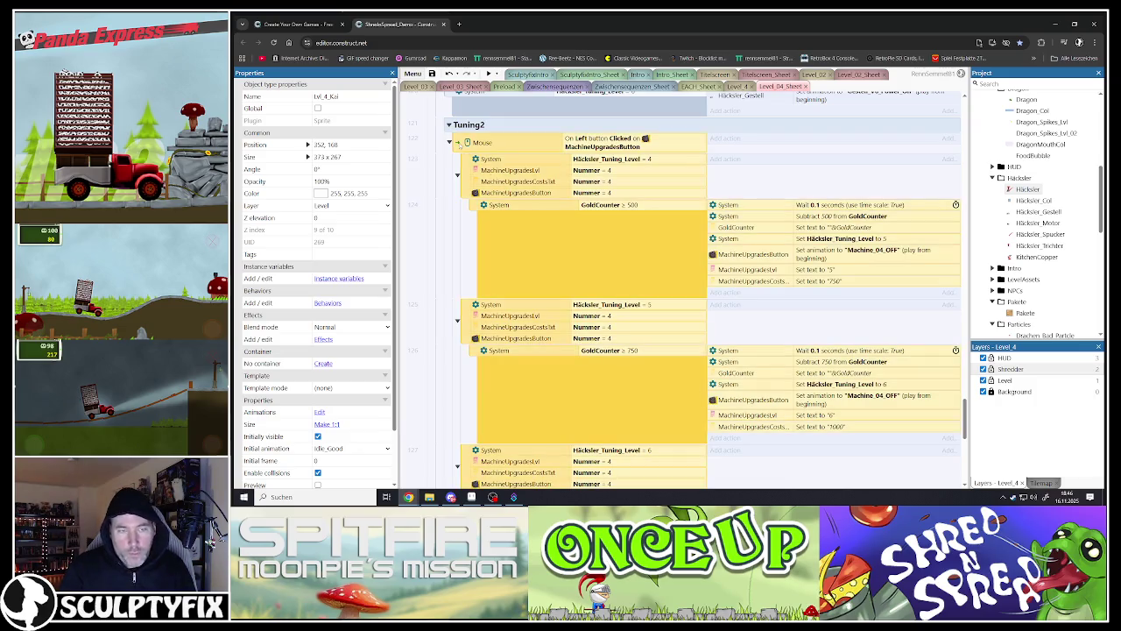
click(468, 178)
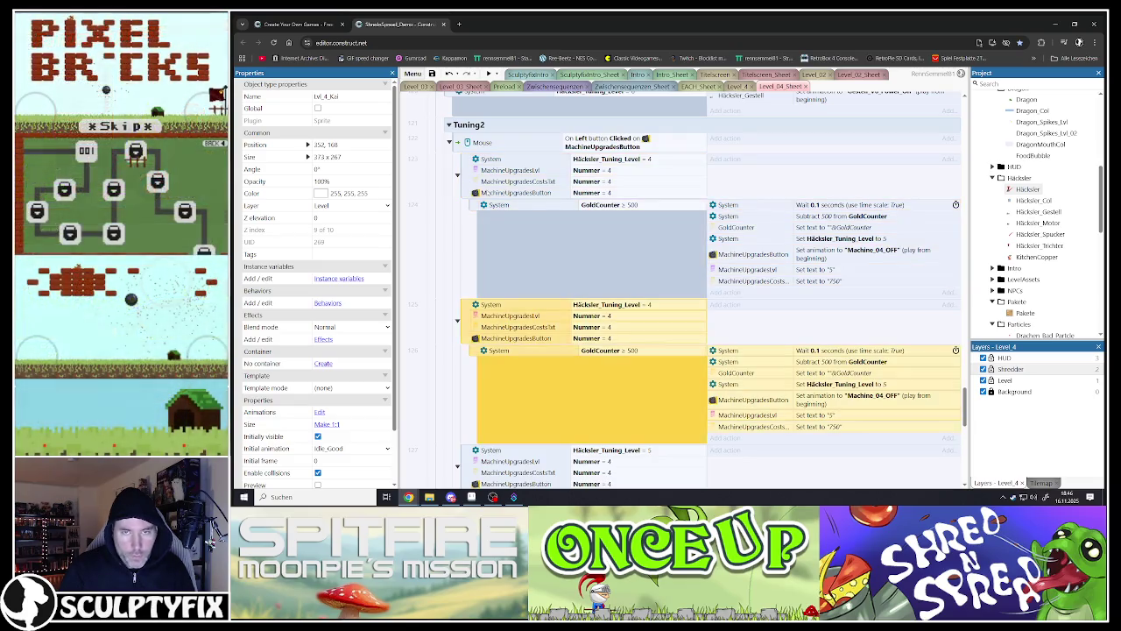
double_click(613, 159)
click(582, 326)
click(612, 381)
double_click(609, 204)
click(592, 326)
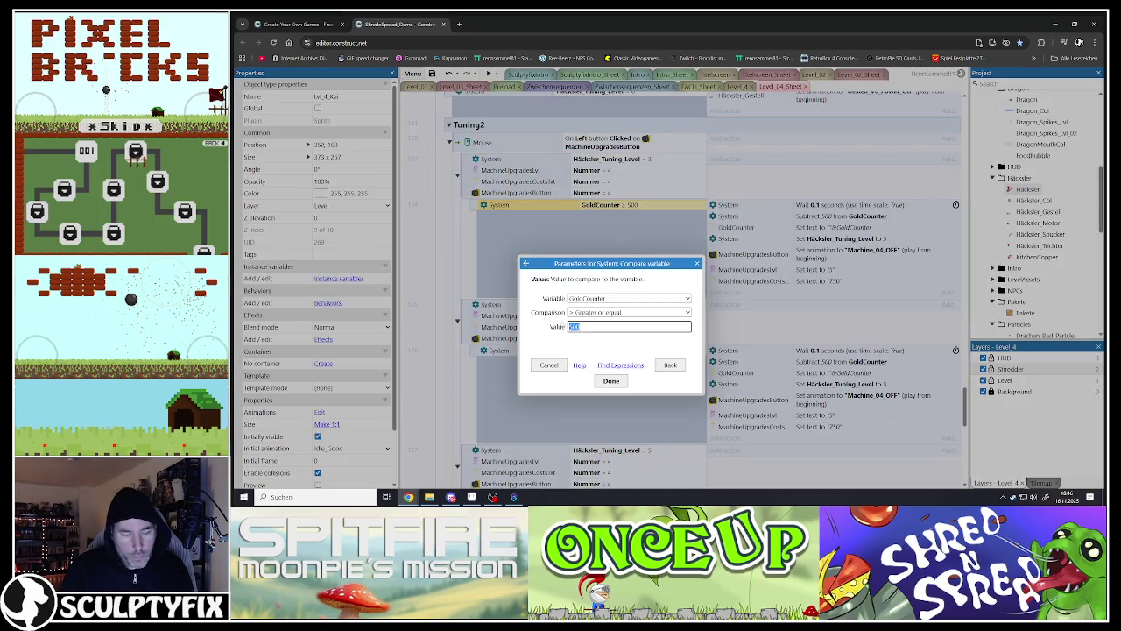
text(400)
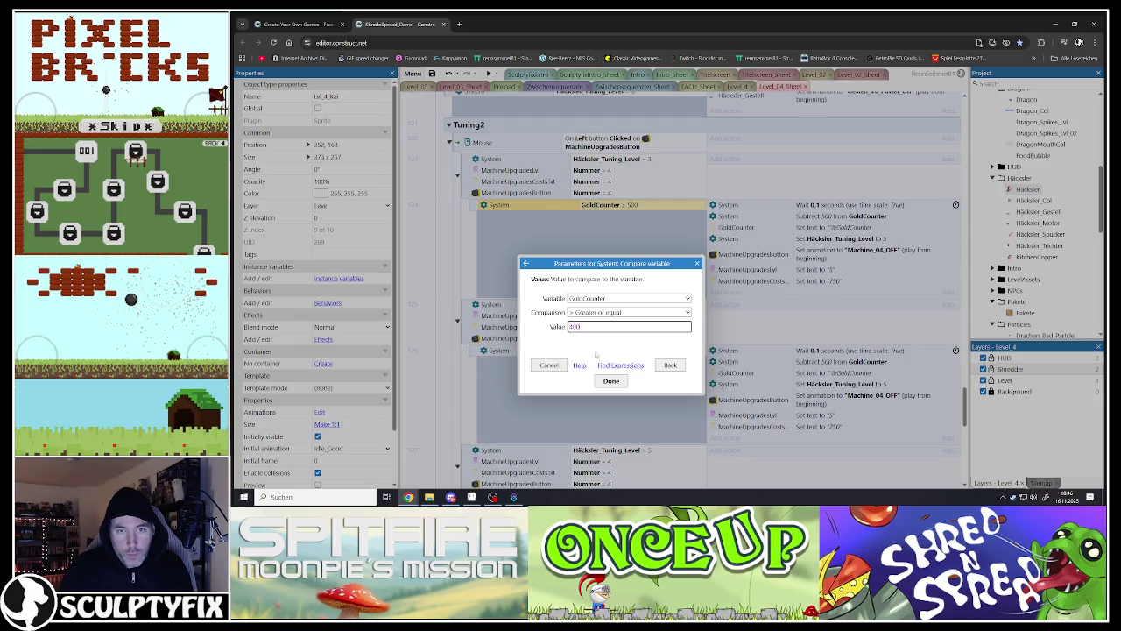
click(612, 381)
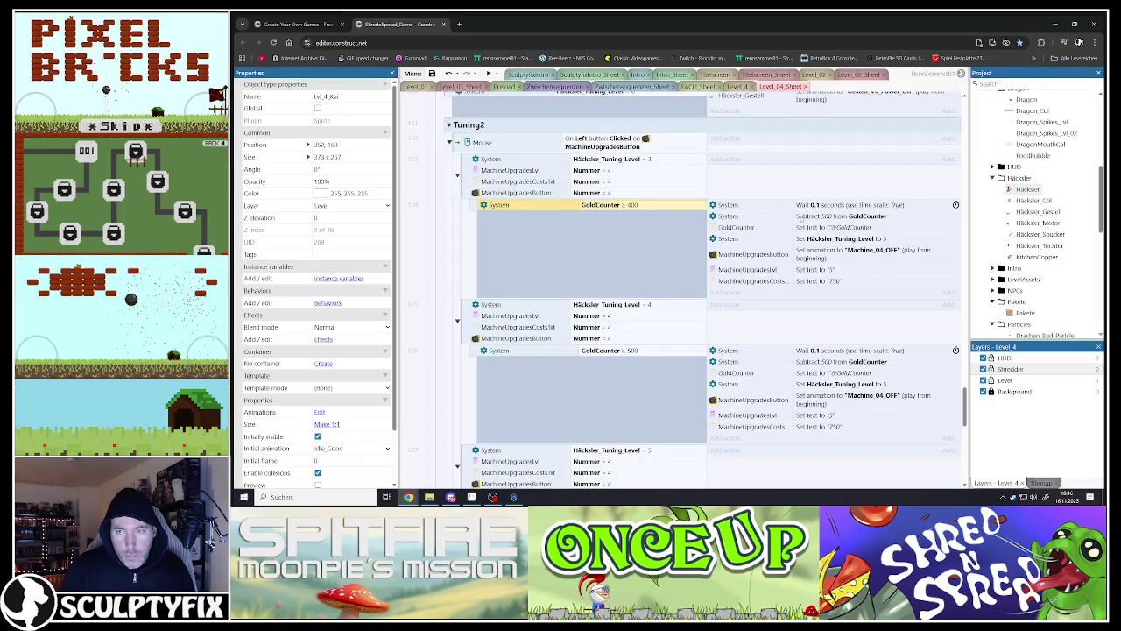
Step: Have the upgrade subtract 400 gold and set Häcksler_Tuning_Level to 4
double_click(745, 216)
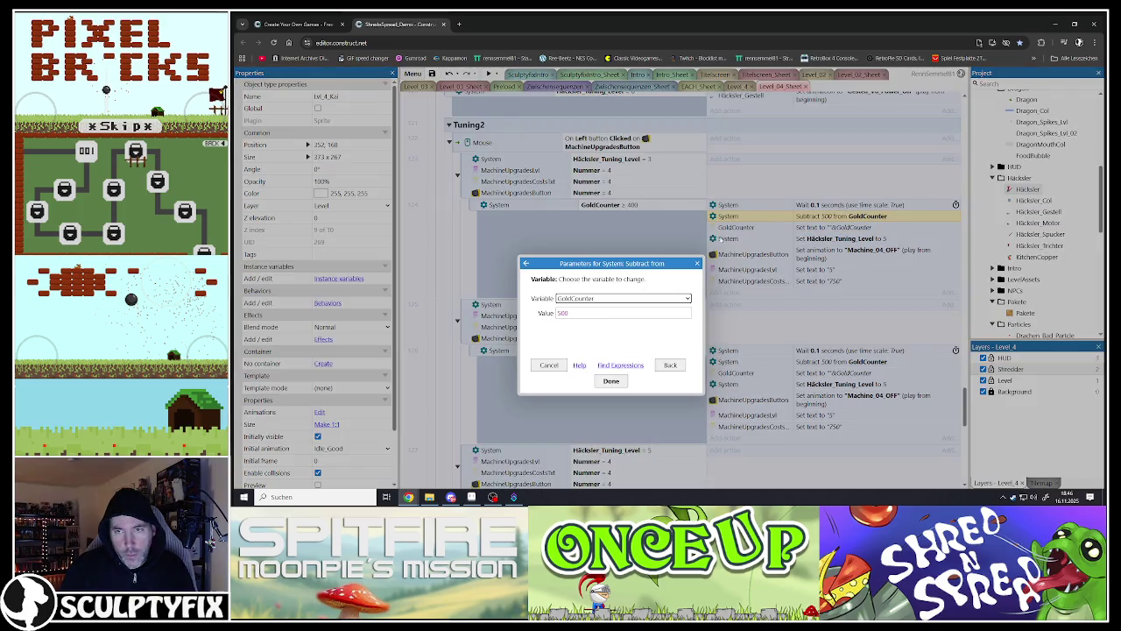
click(583, 311)
text(400)
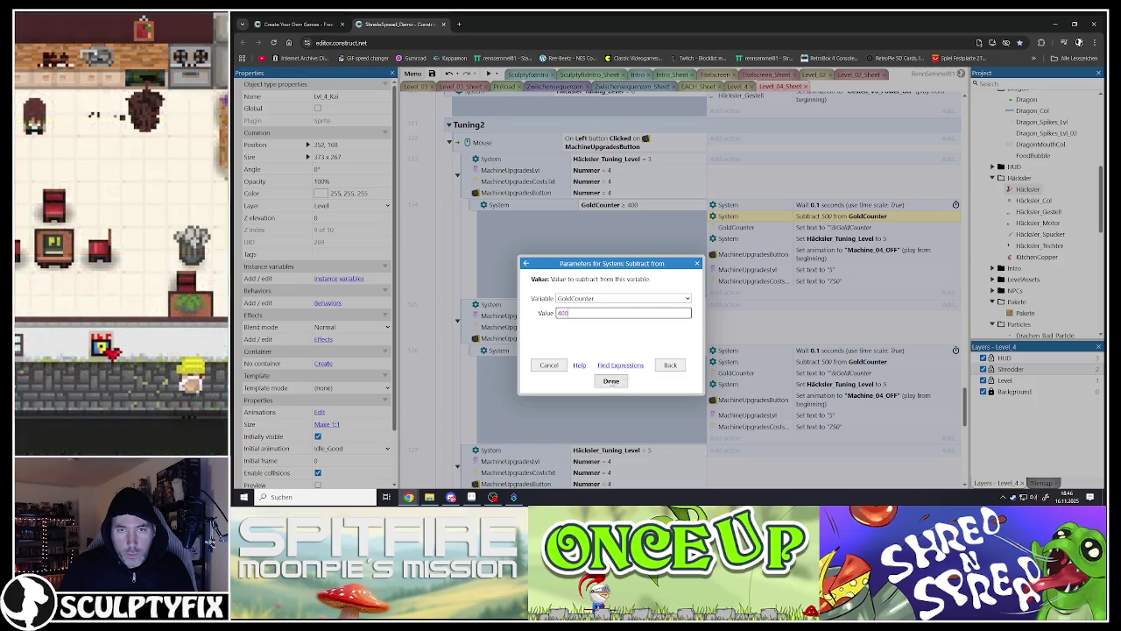
click(617, 380)
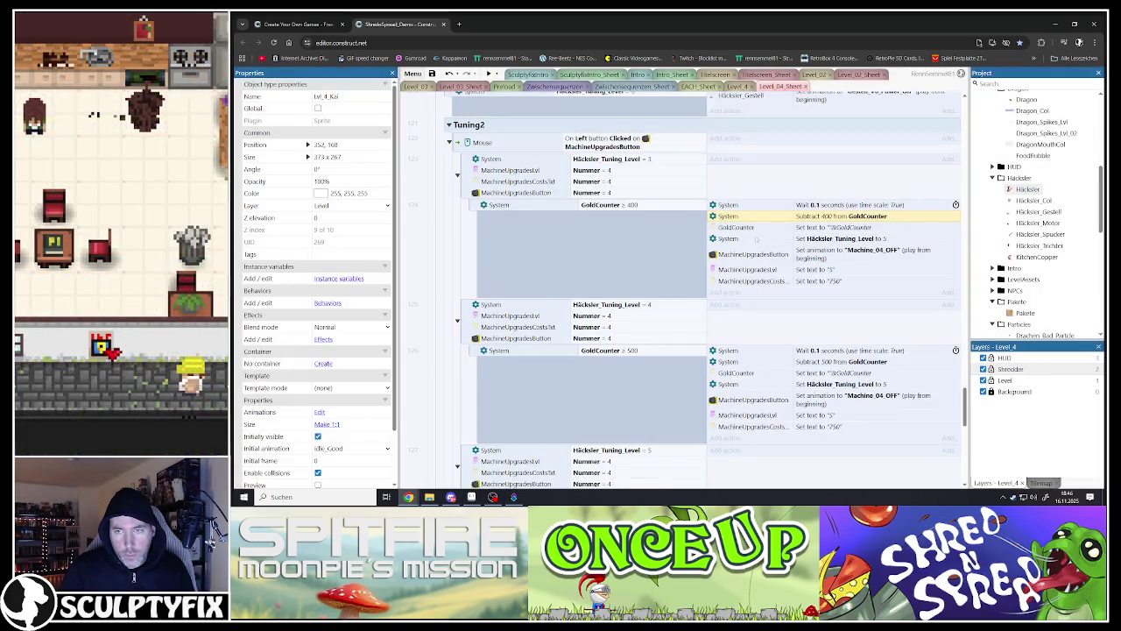
double_click(759, 240)
click(543, 314)
text(4)
key(Return)
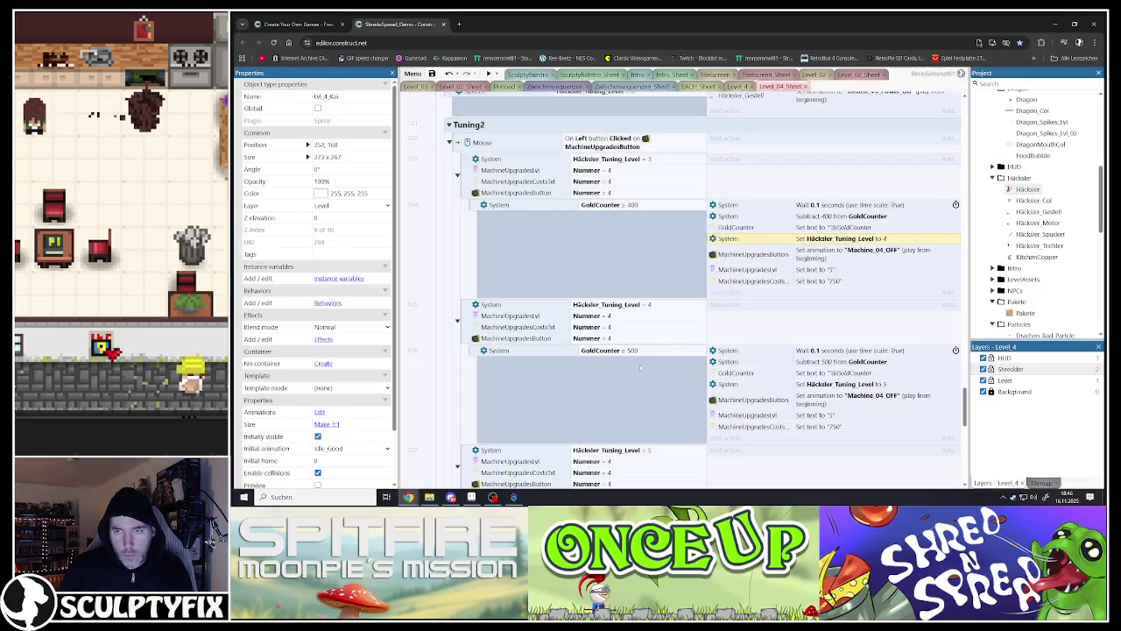
Step: Change the upgrade's level text to "4" and its cost text to "500"
click(762, 269)
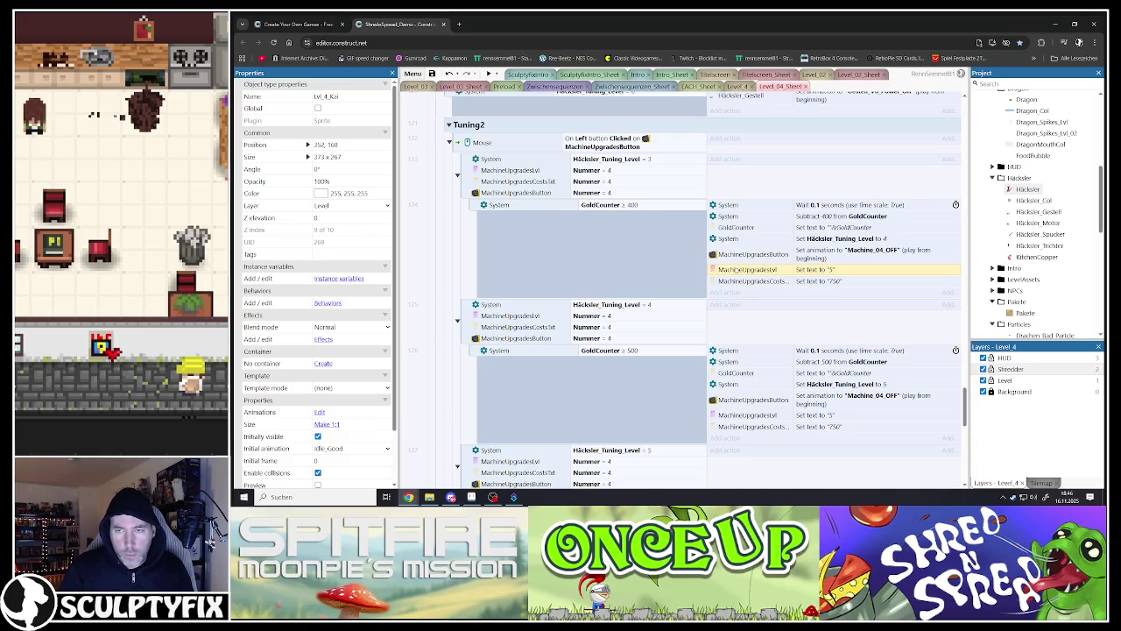
key(Return)
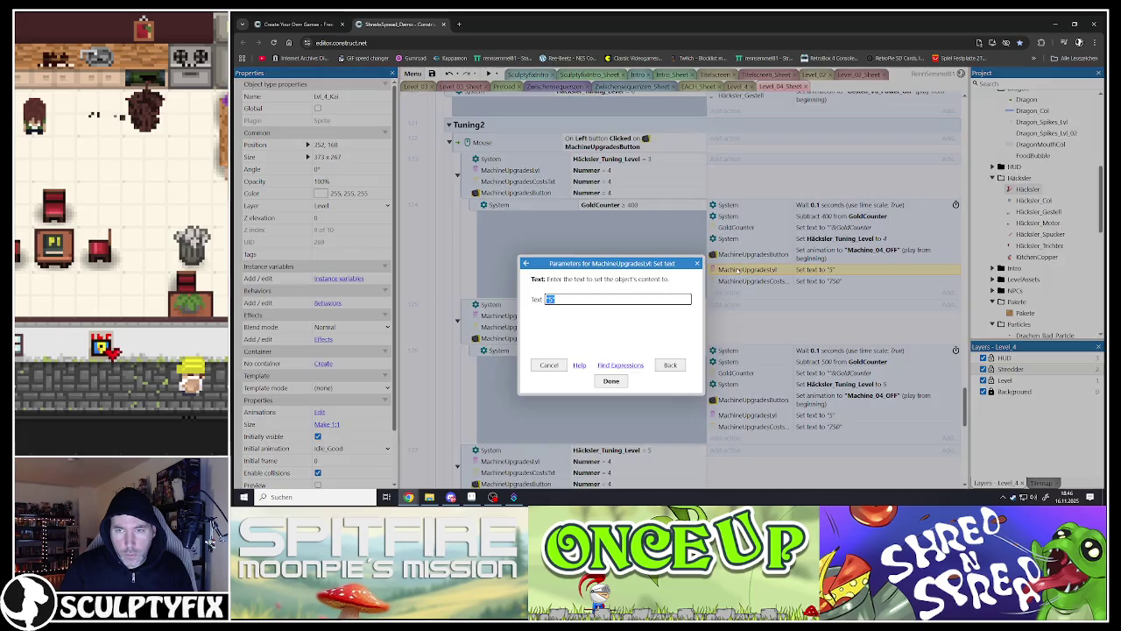
text(4)
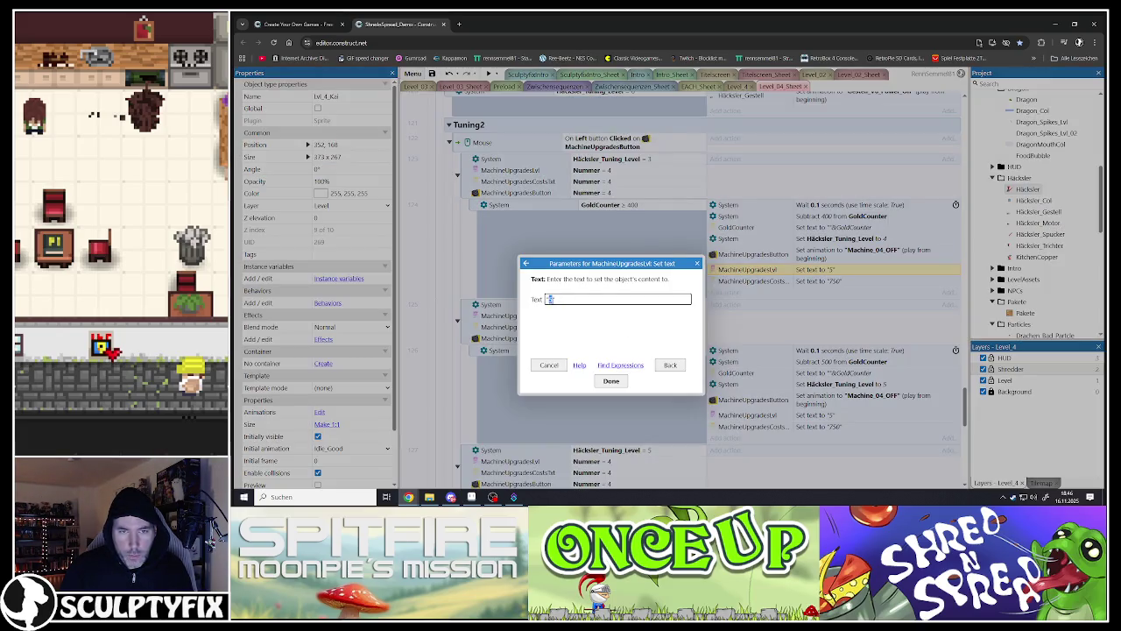
click(613, 382)
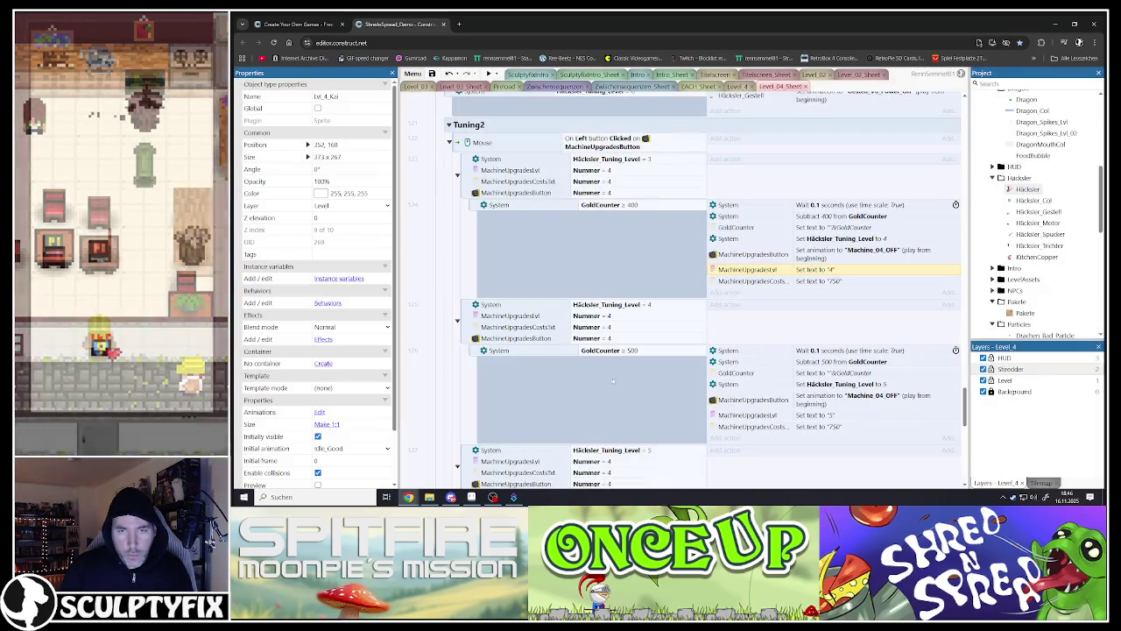
double_click(749, 280)
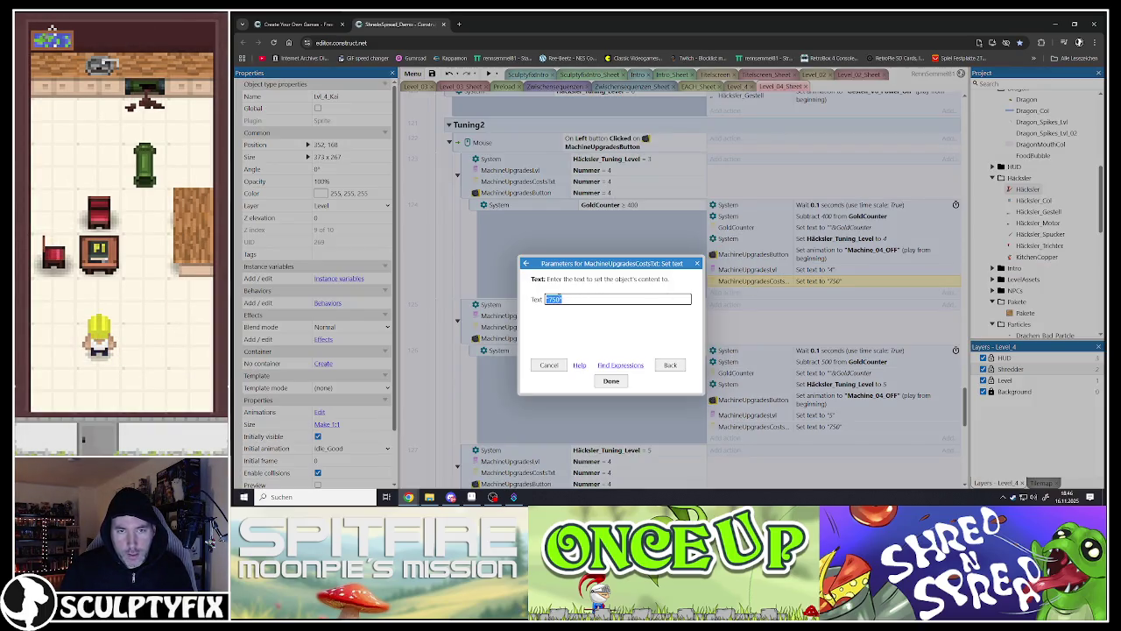
drag(549, 300, 559, 299)
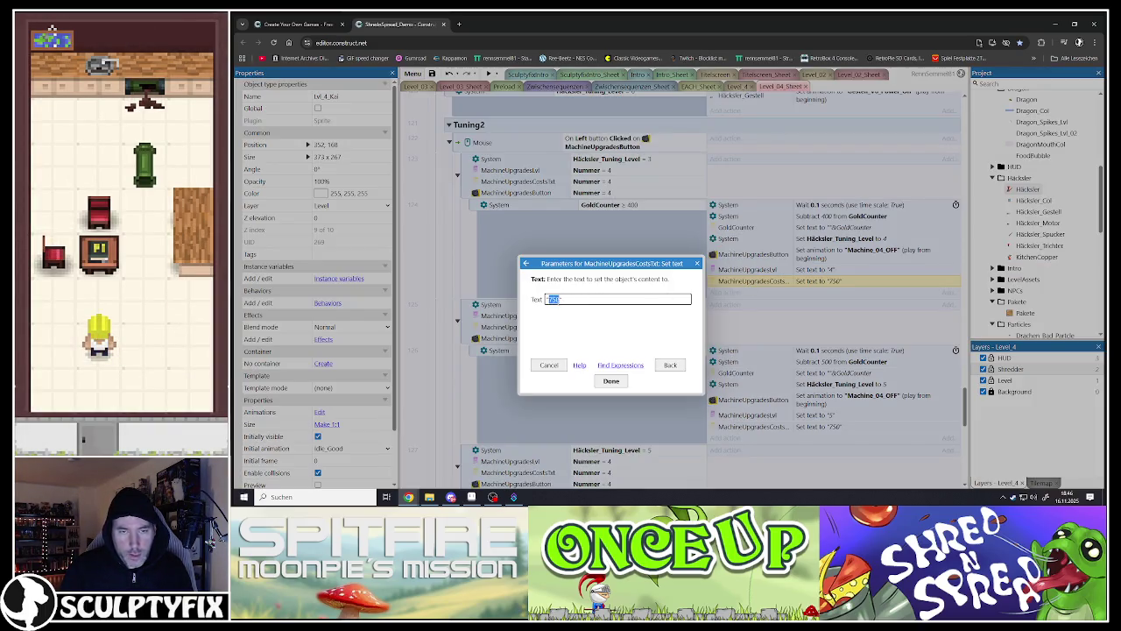
text(500)
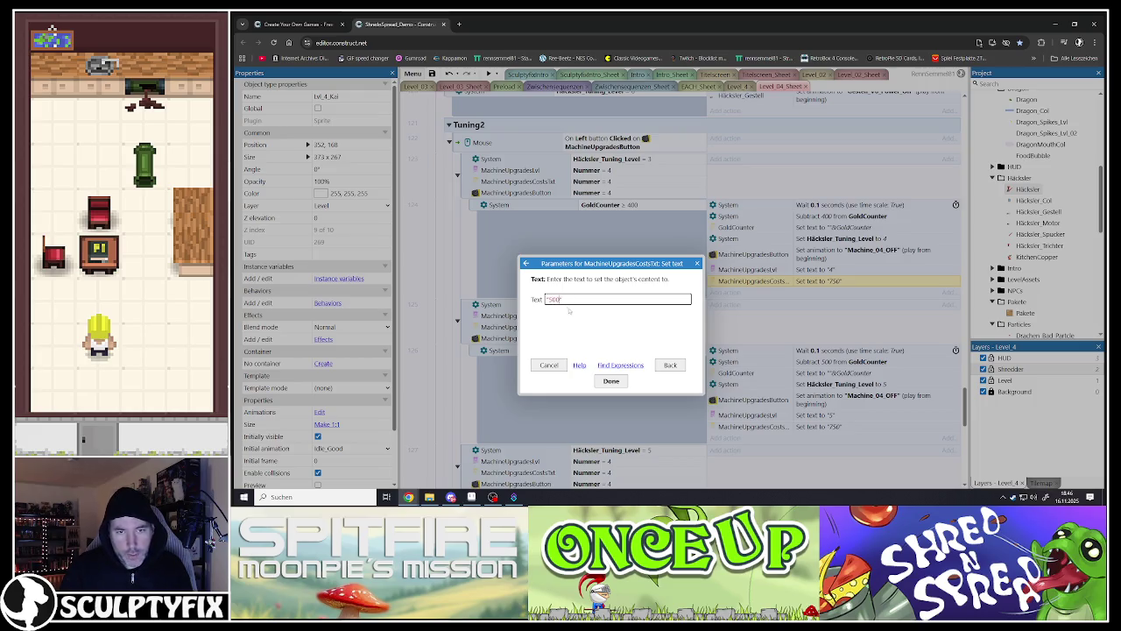
click(610, 380)
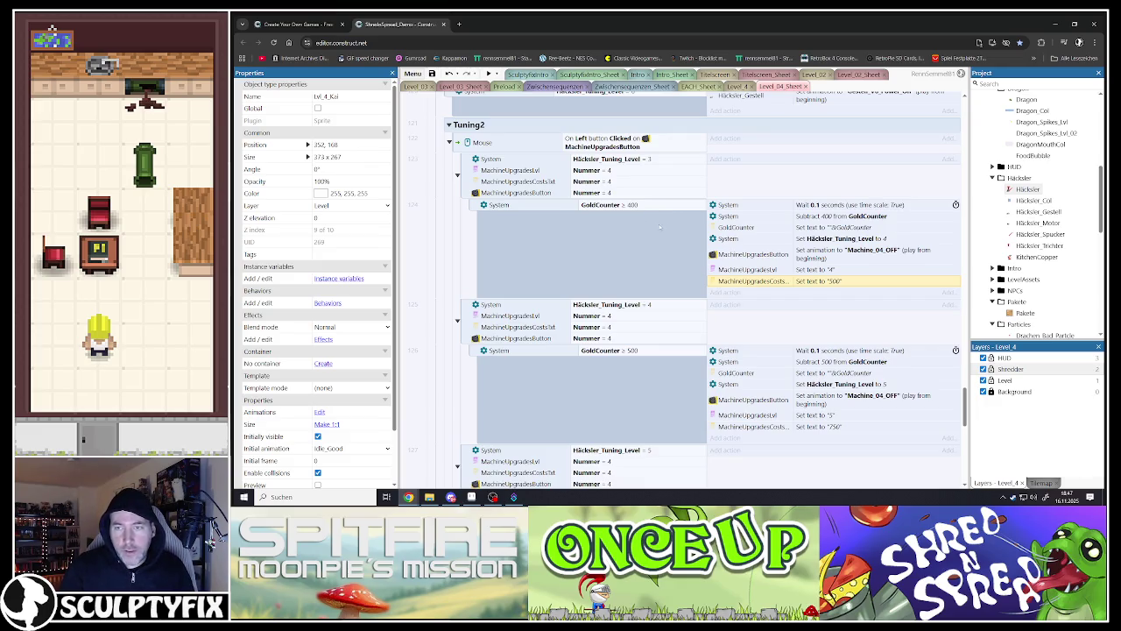
Step: Expand the Shredderobjects collision event and its Is overlapping sub-event
scroll(764, 246, down, 3)
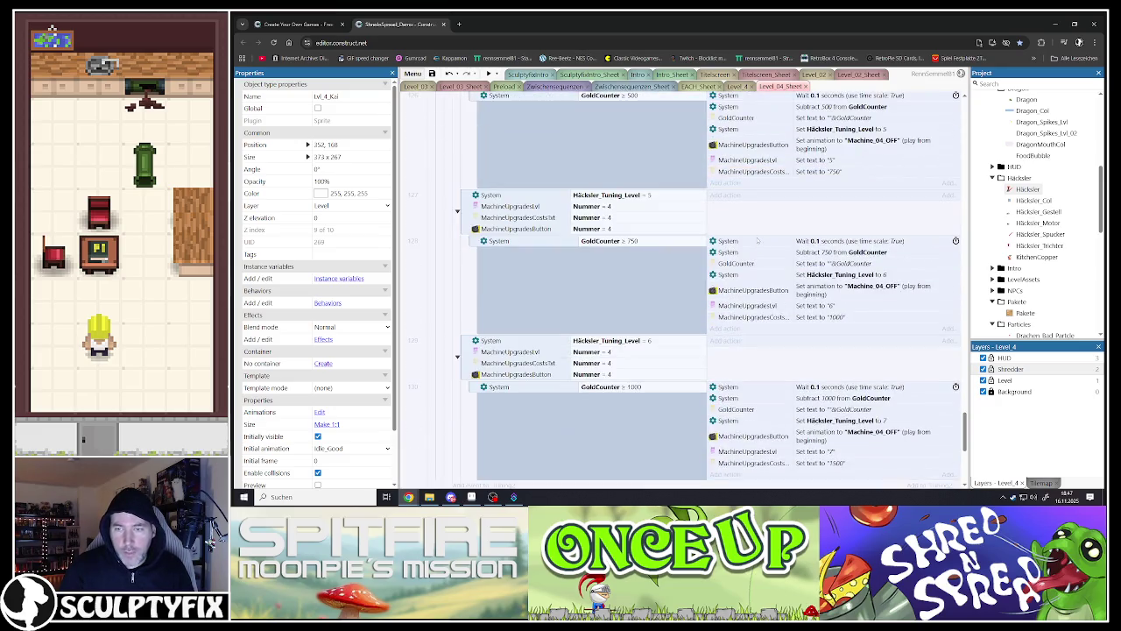
scroll(757, 242, up, 5)
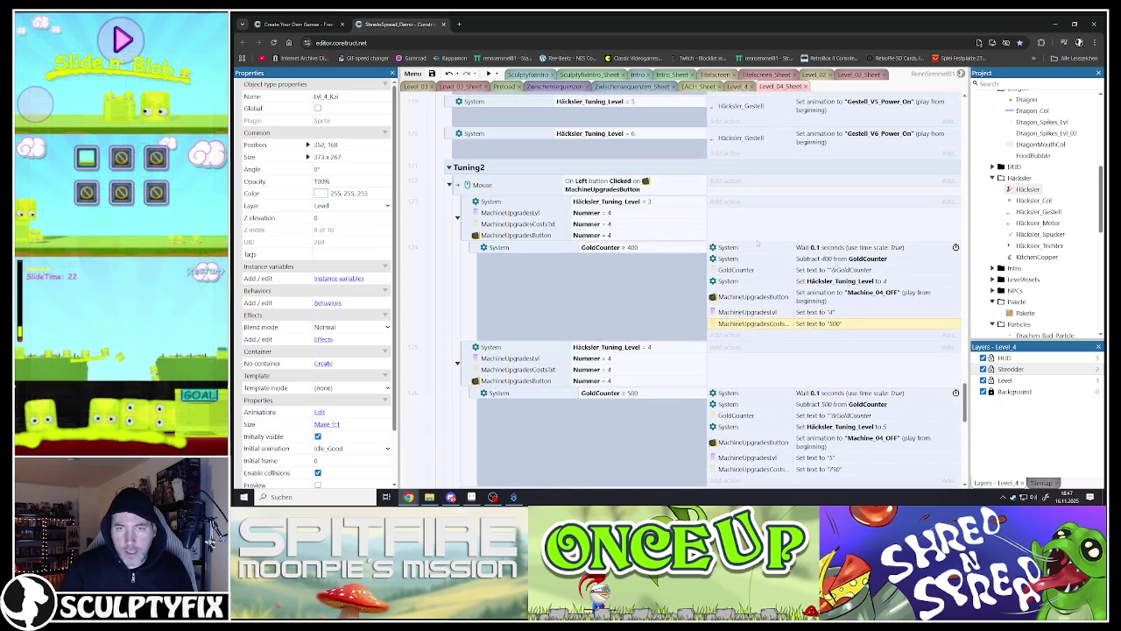
scroll(636, 274, down, 8)
scroll(636, 274, down, 7)
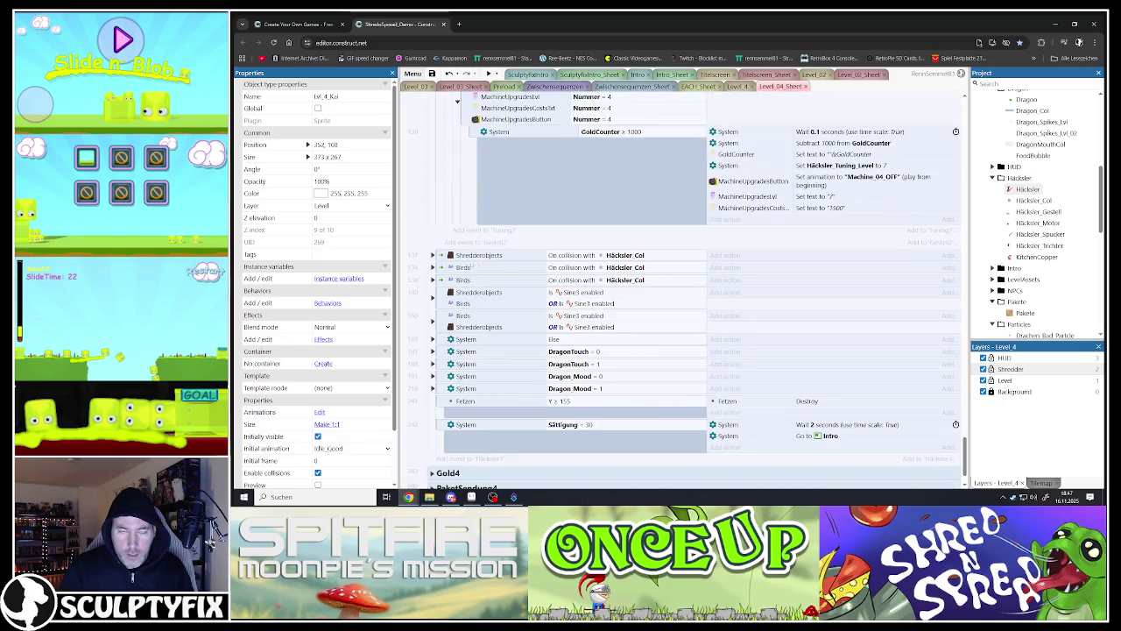
click(437, 256)
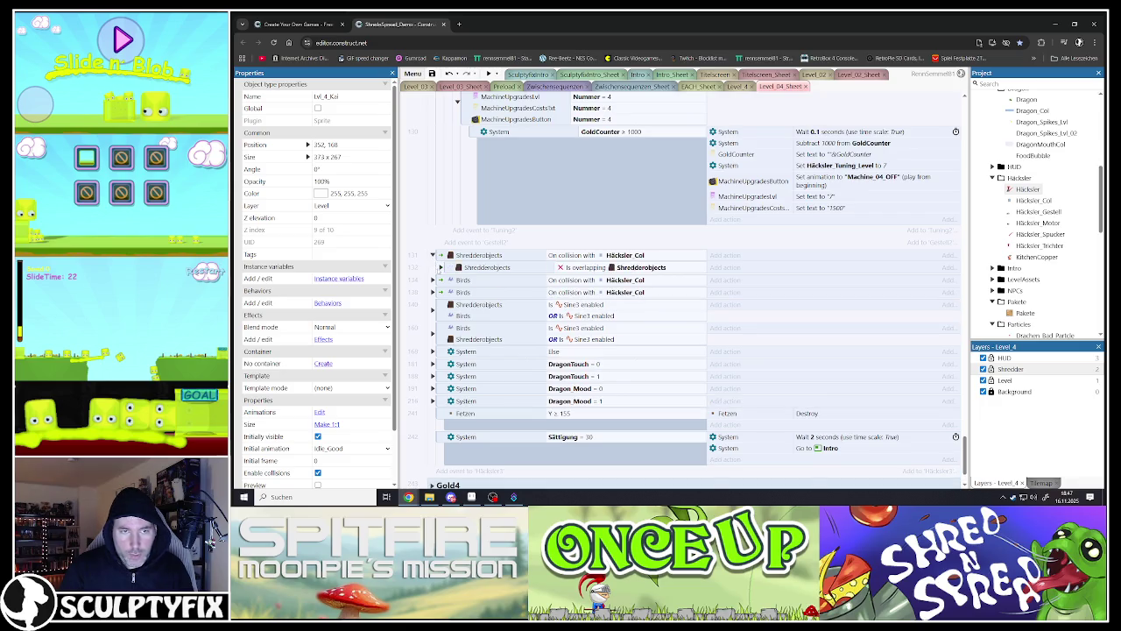
click(440, 267)
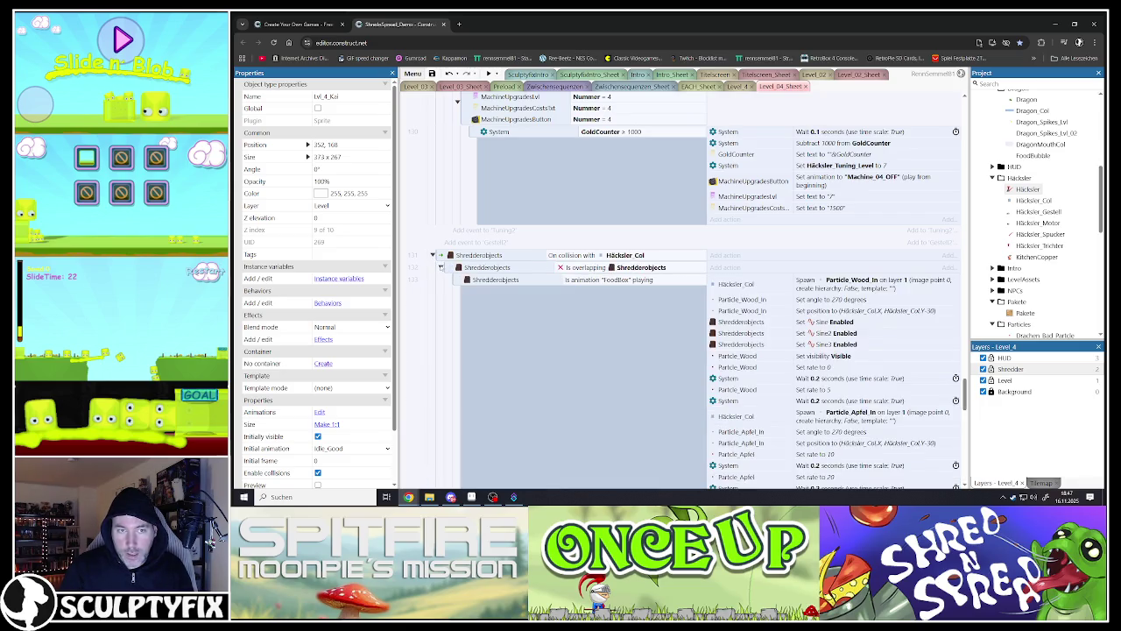
scroll(476, 294, down, 10)
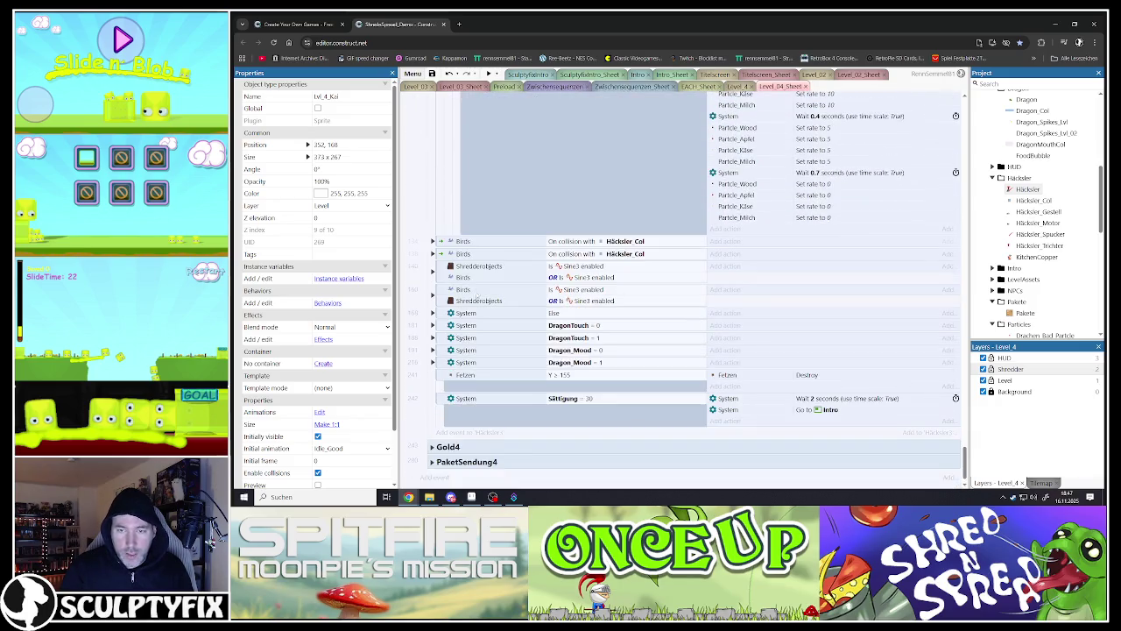
Step: Undo seven edits until the Häcksler level-4 events return, then select them
key(ctrl+z)
key(ctrl+z)
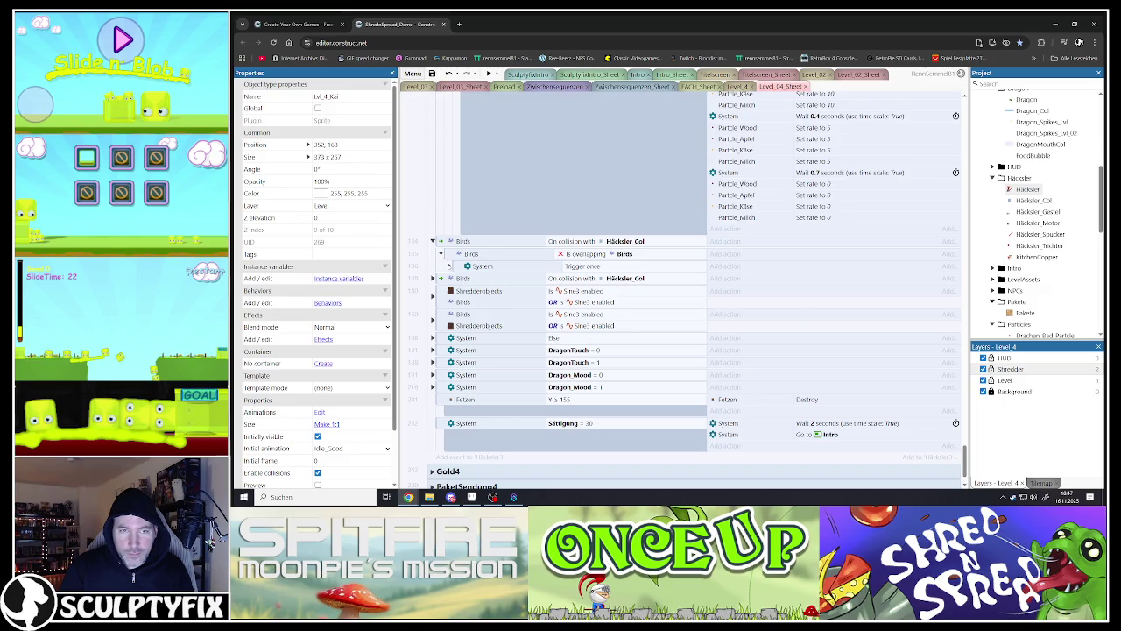
key(ctrl+z)
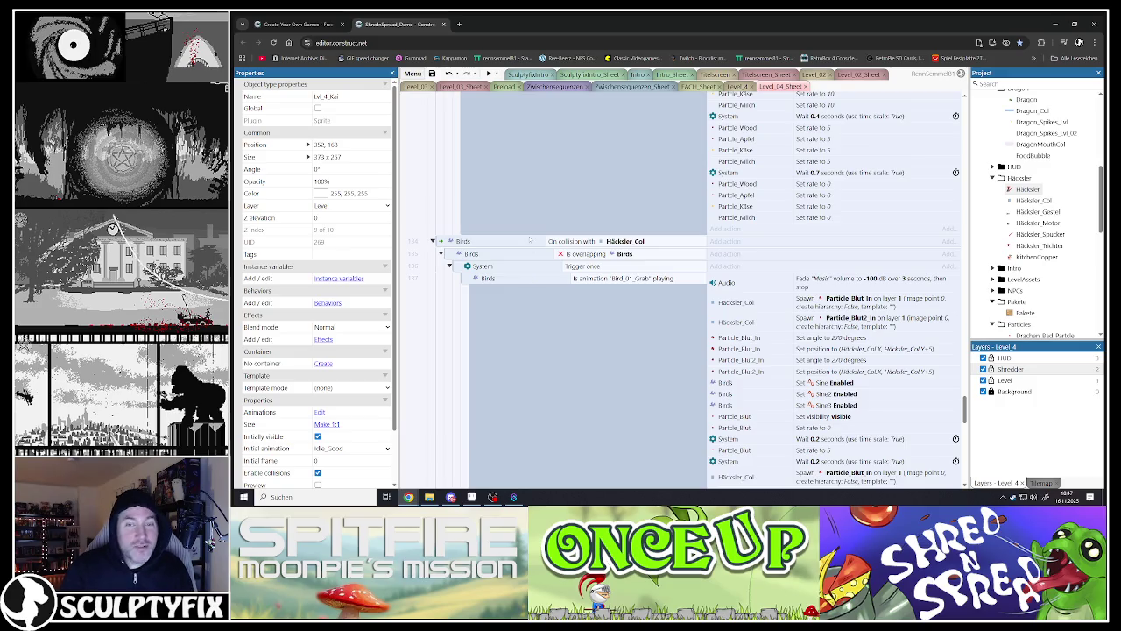
key(ctrl+z)
key(ctrl+z)
key(ctrl+z)
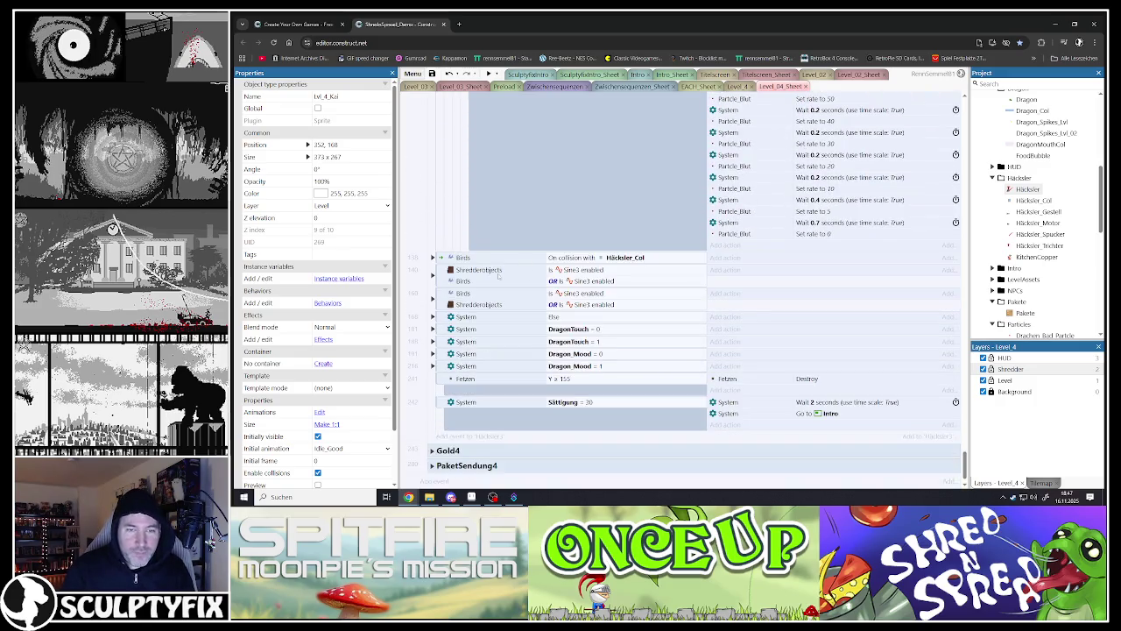
key(ctrl+z)
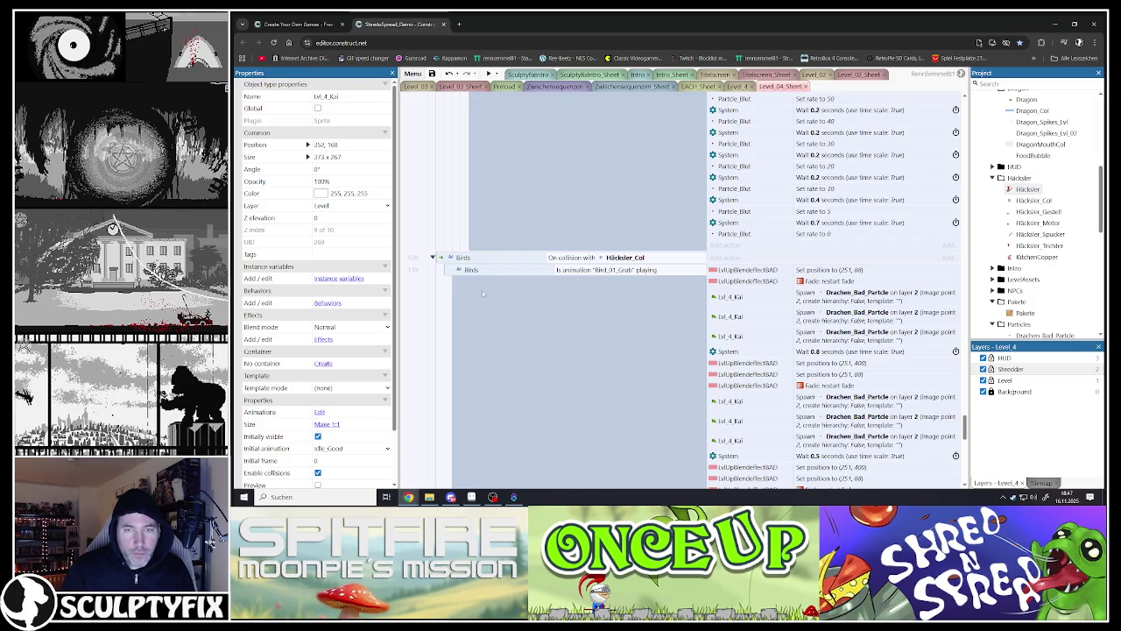
key(ctrl+z)
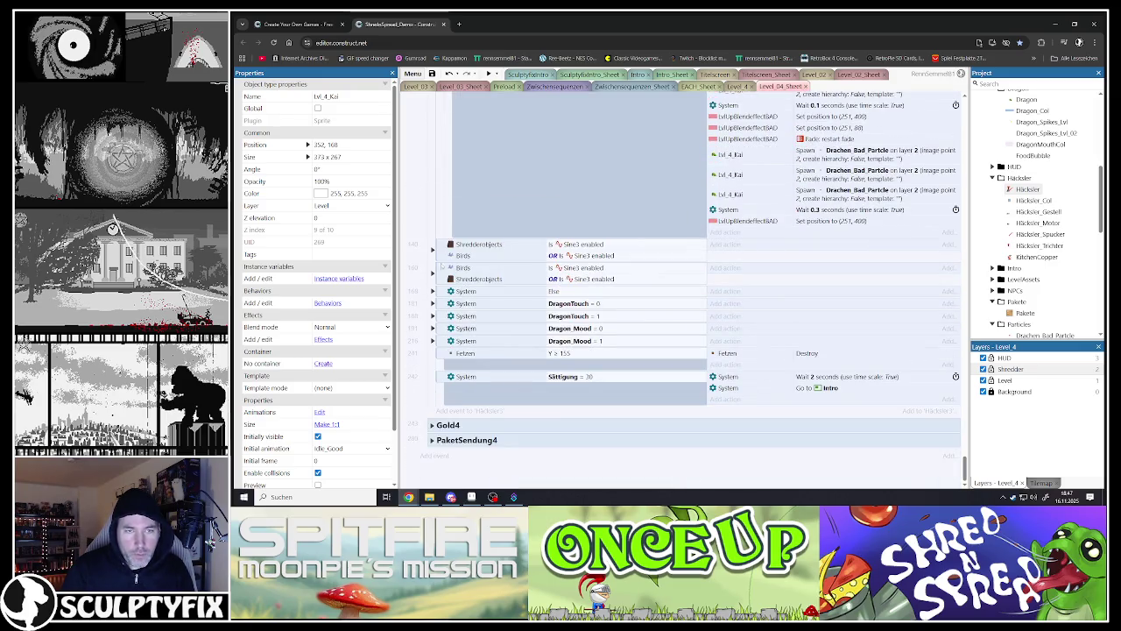
key(ctrl+z)
key(ctrl+z)
key(ctrl+z)
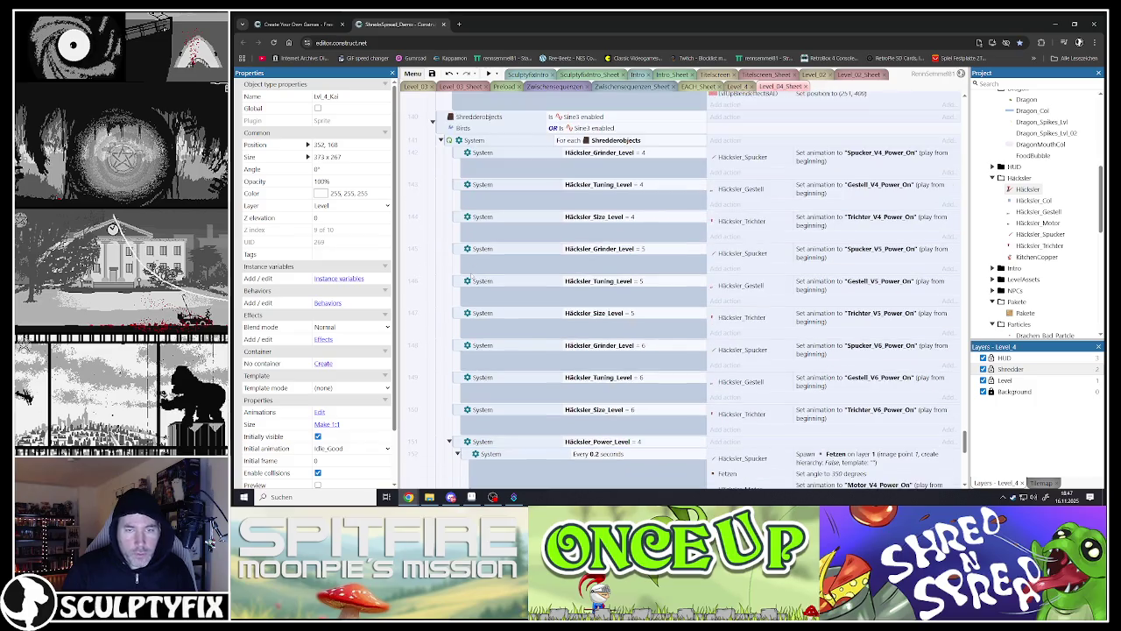
key(ctrl+z)
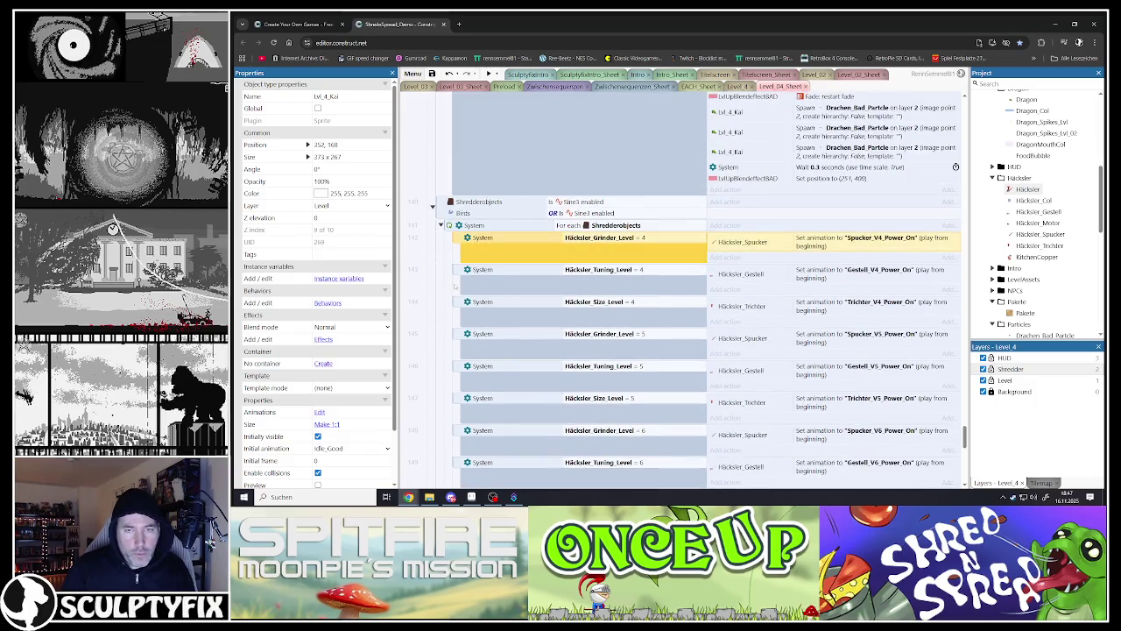
shift+click(456, 303)
Step: Duplicate the Grinder, Tuning and Size level-4 events and set each copy's level to 3
key(ctrl+c)
key(ctrl+v)
double_click(650, 239)
text(3)
click(611, 381)
double_click(631, 270)
text(3)
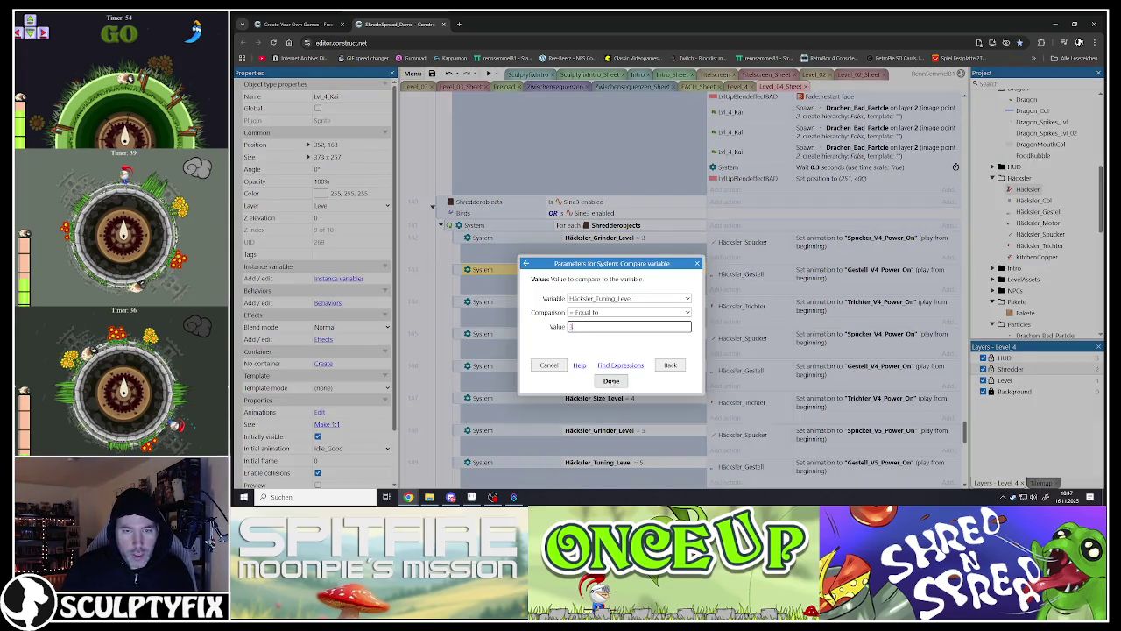
click(610, 381)
double_click(595, 302)
text(3)
click(610, 381)
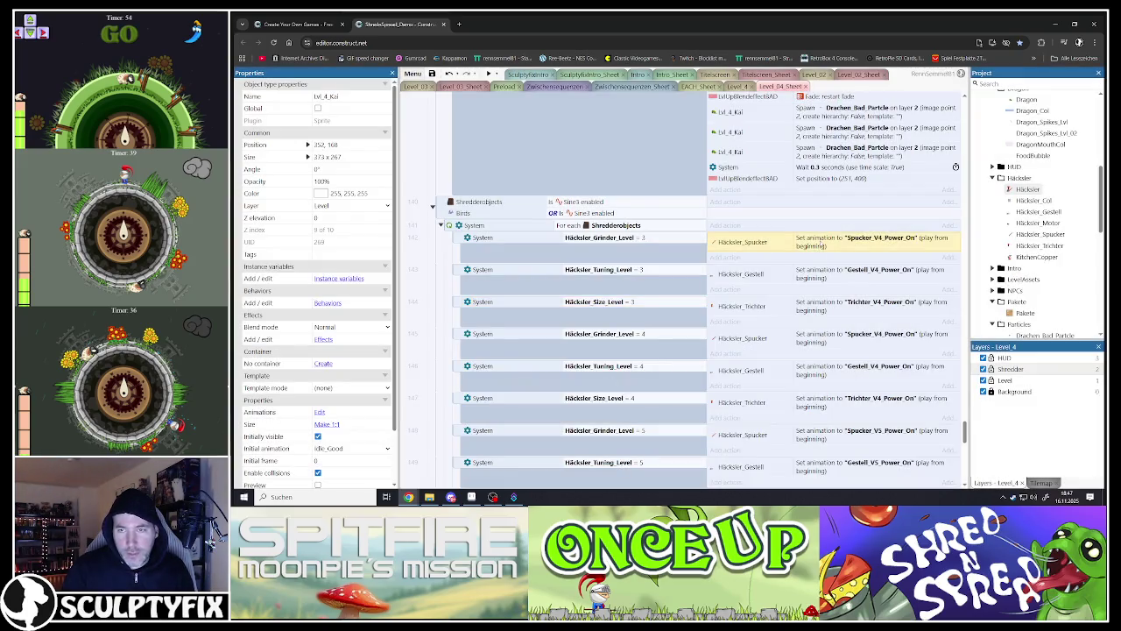
Step: Switch the copies to the Spucker_V3_Power_On and Gestell_V3_Power_On animations
double_click(815, 240)
click(601, 299)
key(BackSpace)
text(3)
click(613, 380)
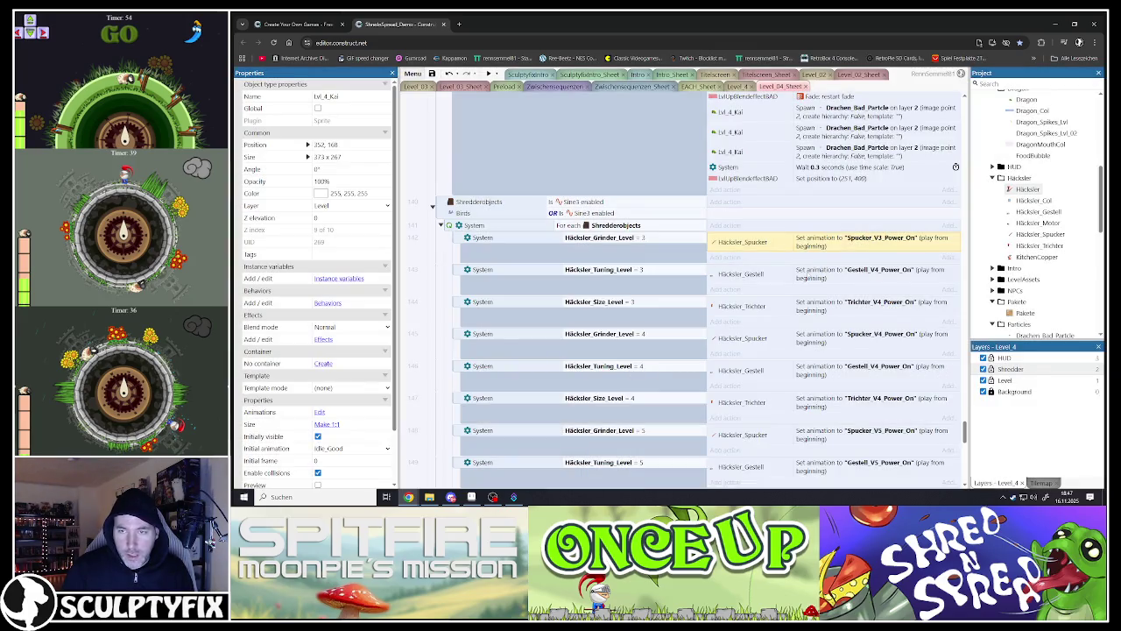
double_click(807, 275)
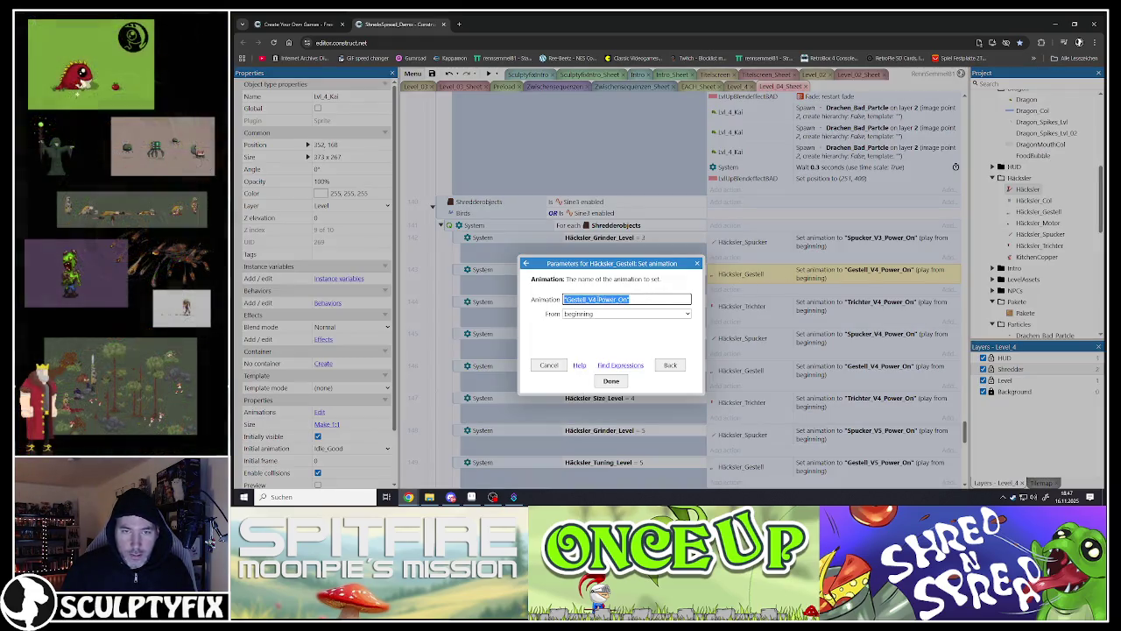
click(596, 299)
text(3)
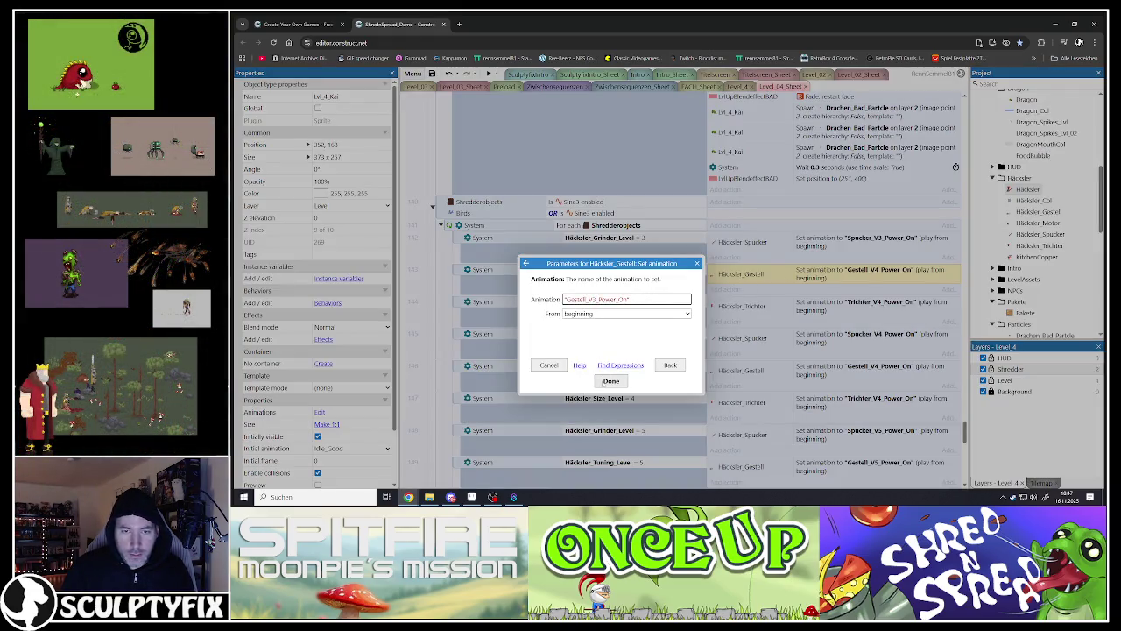
click(611, 380)
Step: Switch the Size copy to the Trichter_V3_Power_On animation
double_click(755, 307)
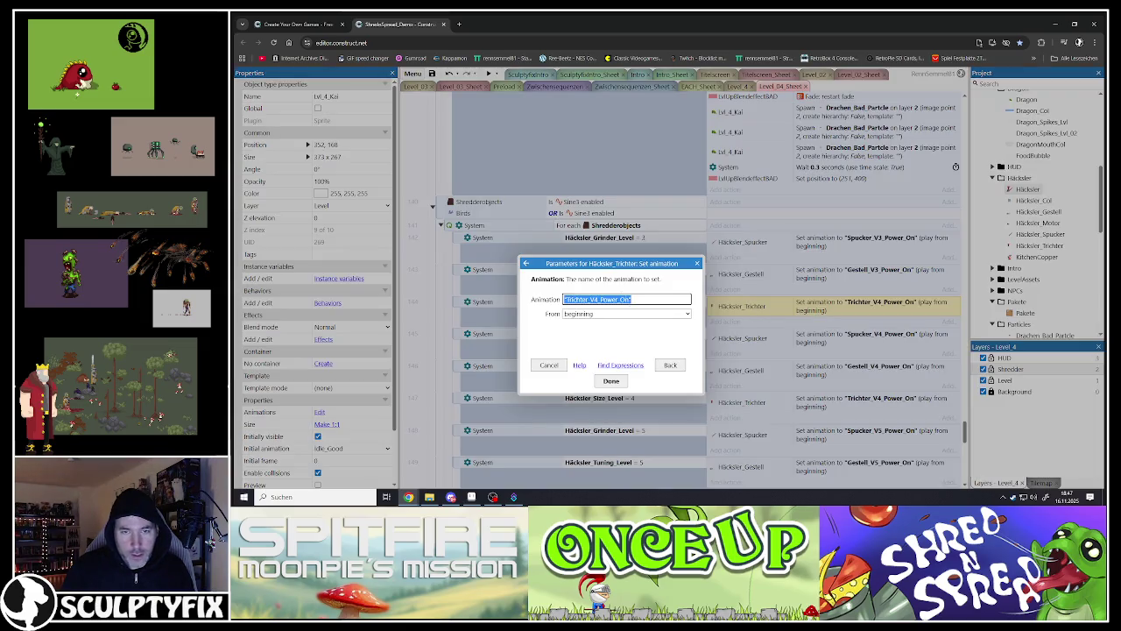
click(597, 299)
key(BackSpace)
text(3)
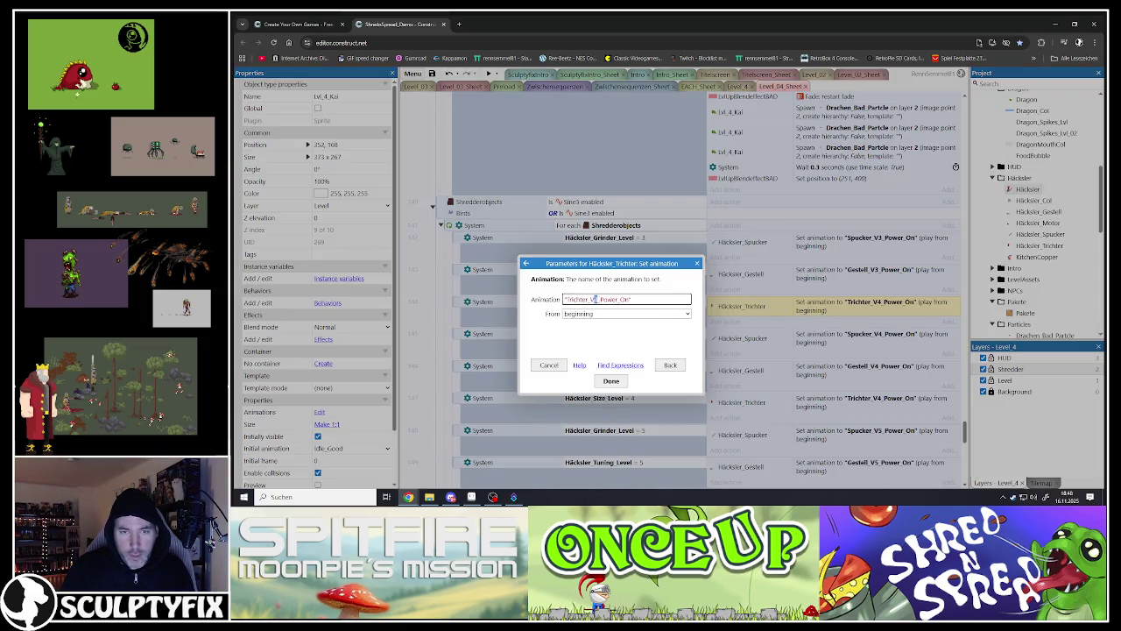
click(607, 382)
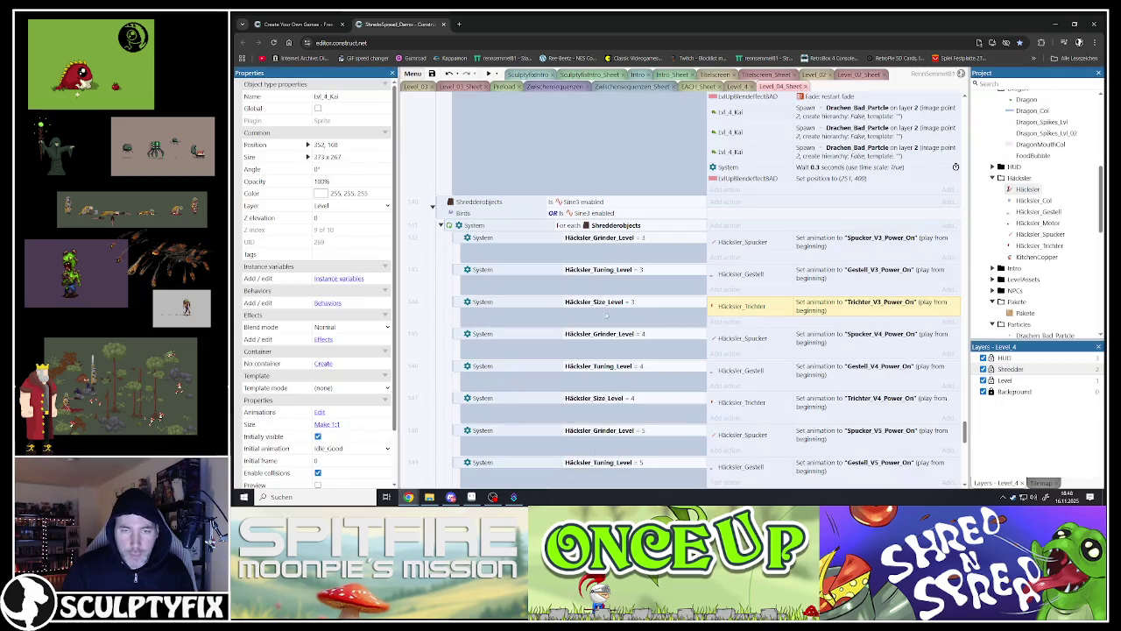
scroll(588, 248, down, 9)
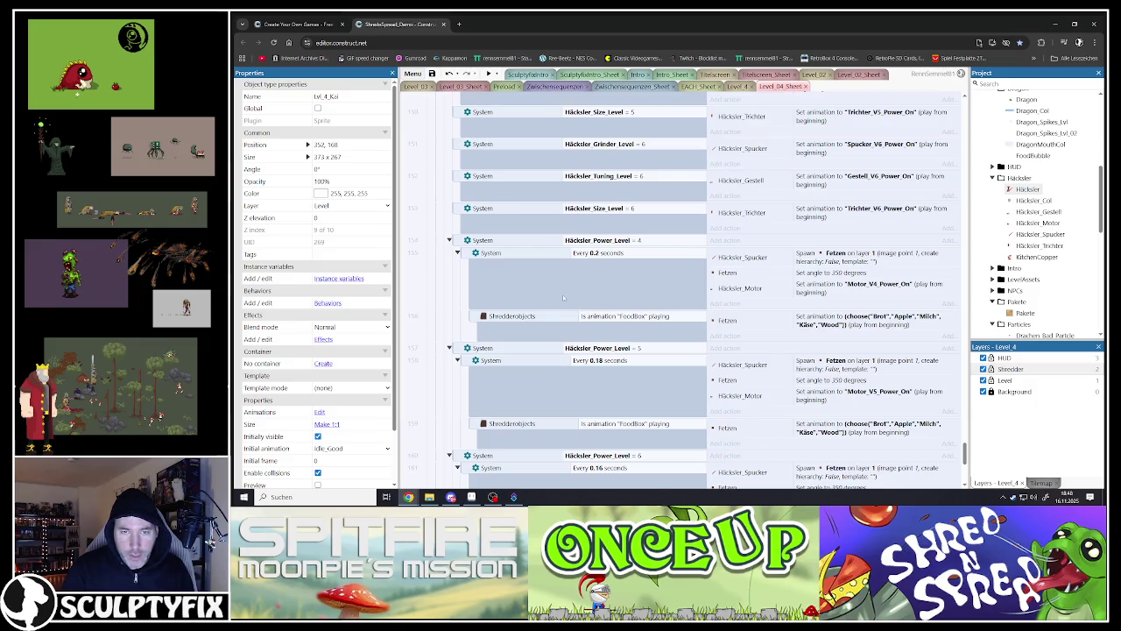
Step: Set the duplicated block to Häcksler_Power_Level = 3 with a 0.3-second interval
click(458, 242)
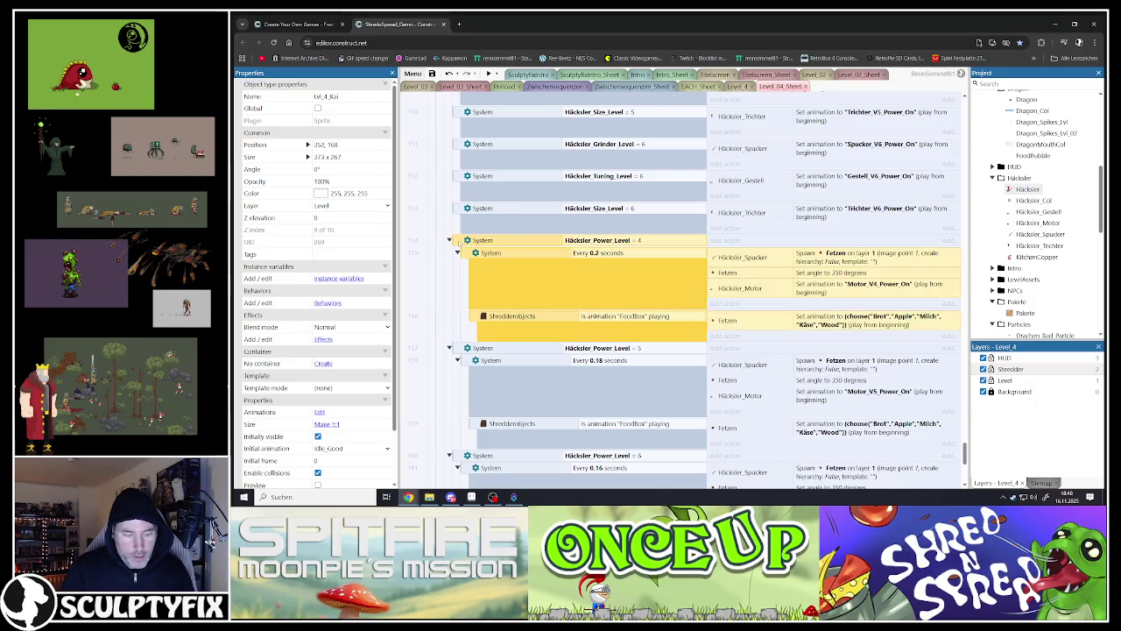
double_click(597, 240)
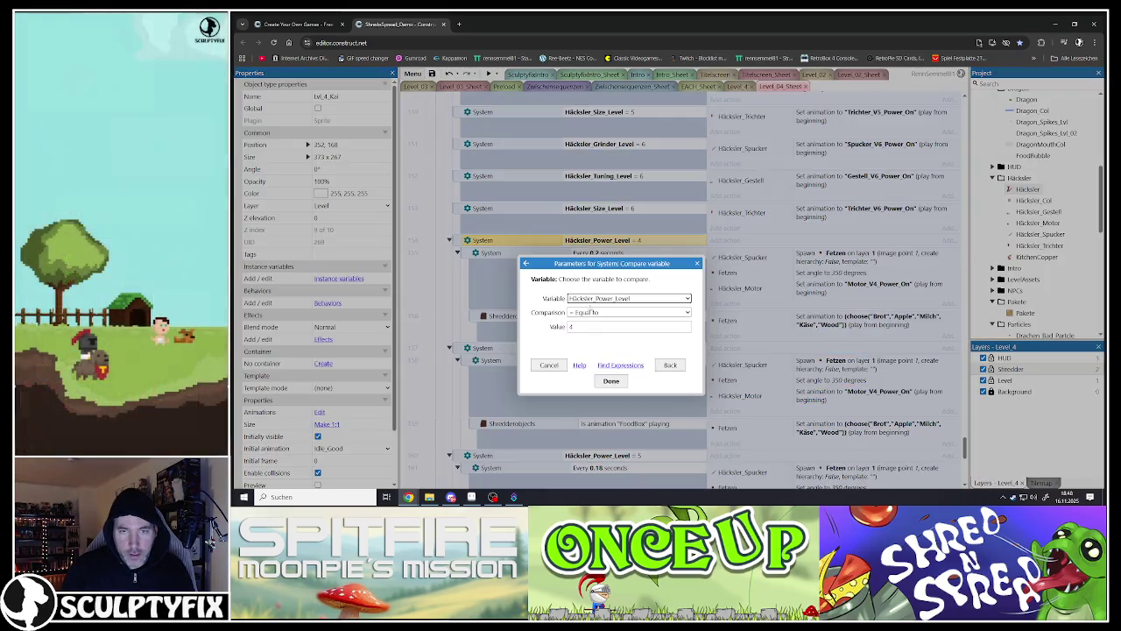
click(562, 327)
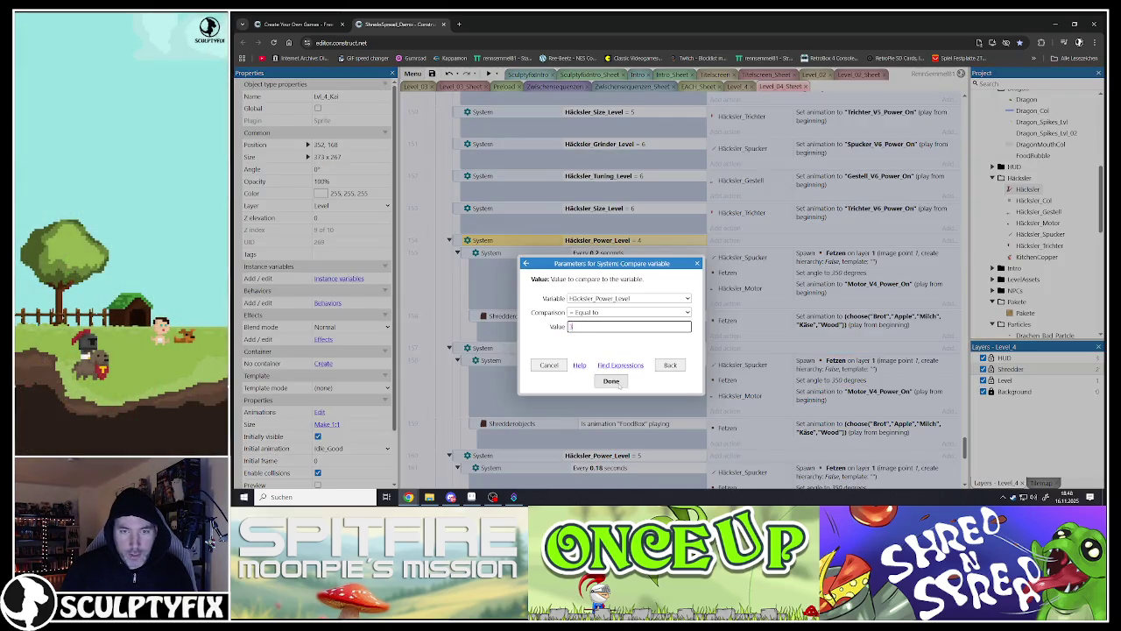
text(3)
click(610, 380)
double_click(607, 261)
click(585, 311)
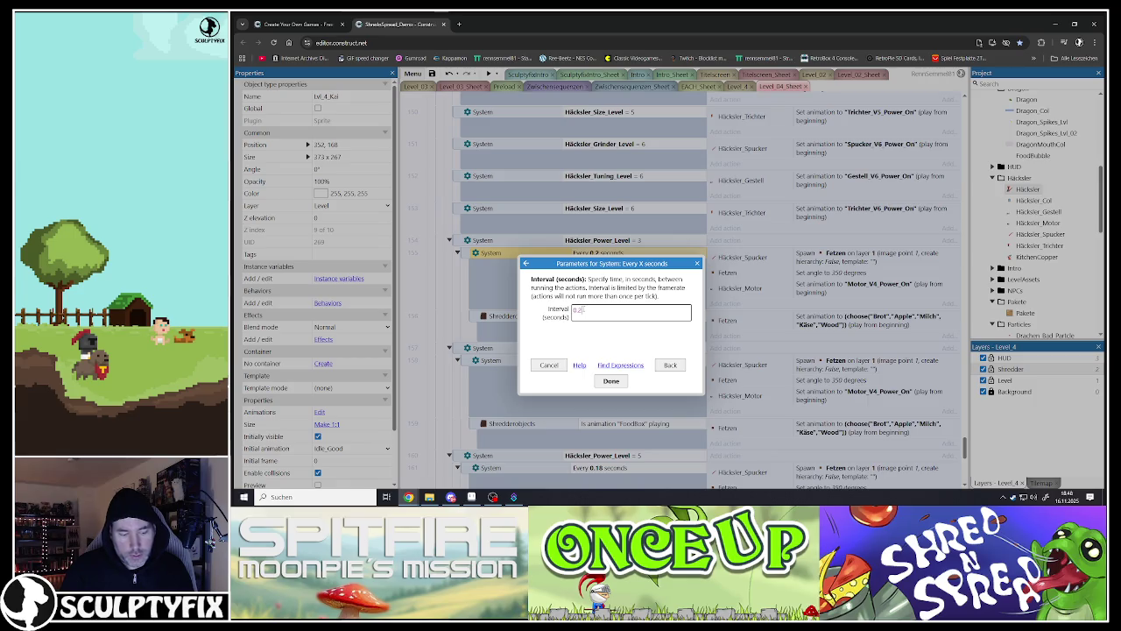
double_click(592, 310)
text(0.3)
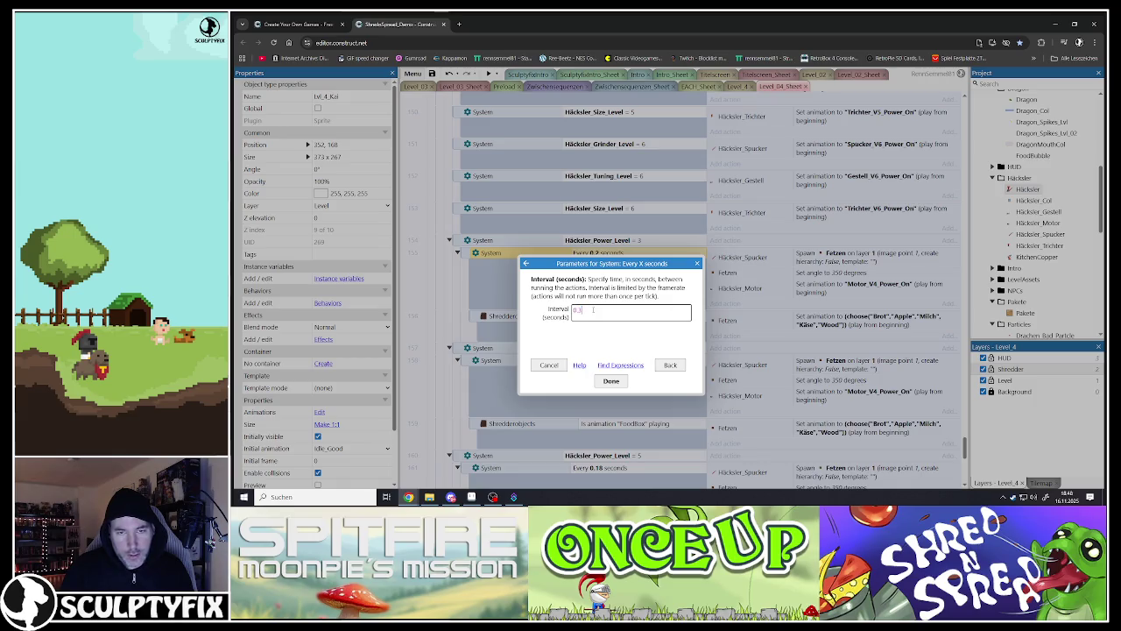
key(Return)
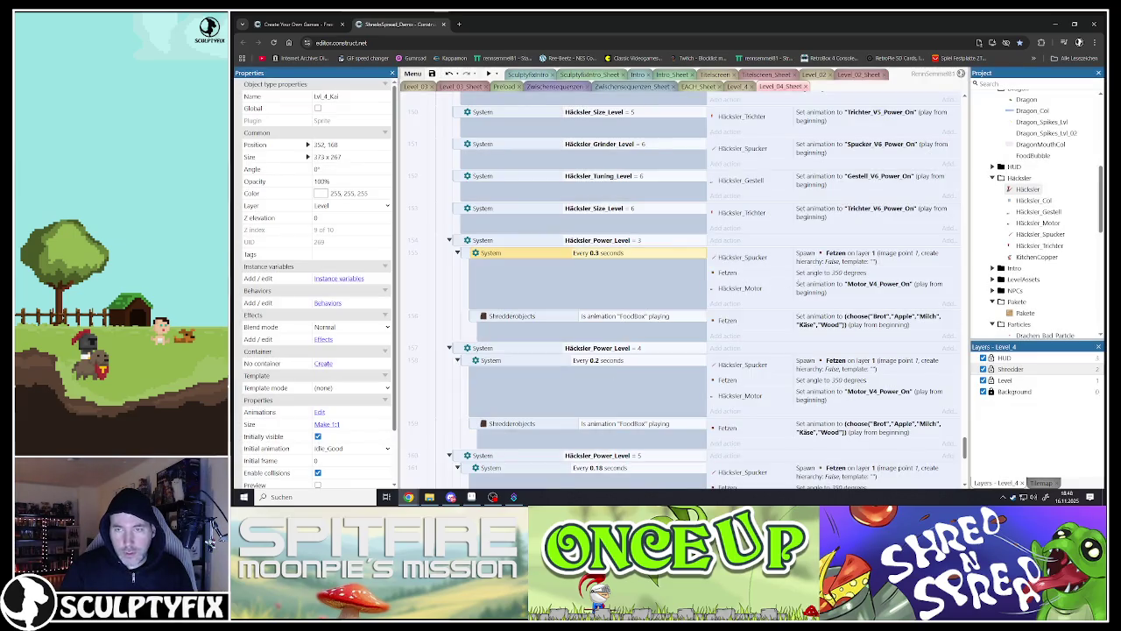
Step: Change the Motor animation to Motor_V3_Power_On and review the Fetzen sub-event actions
click(810, 286)
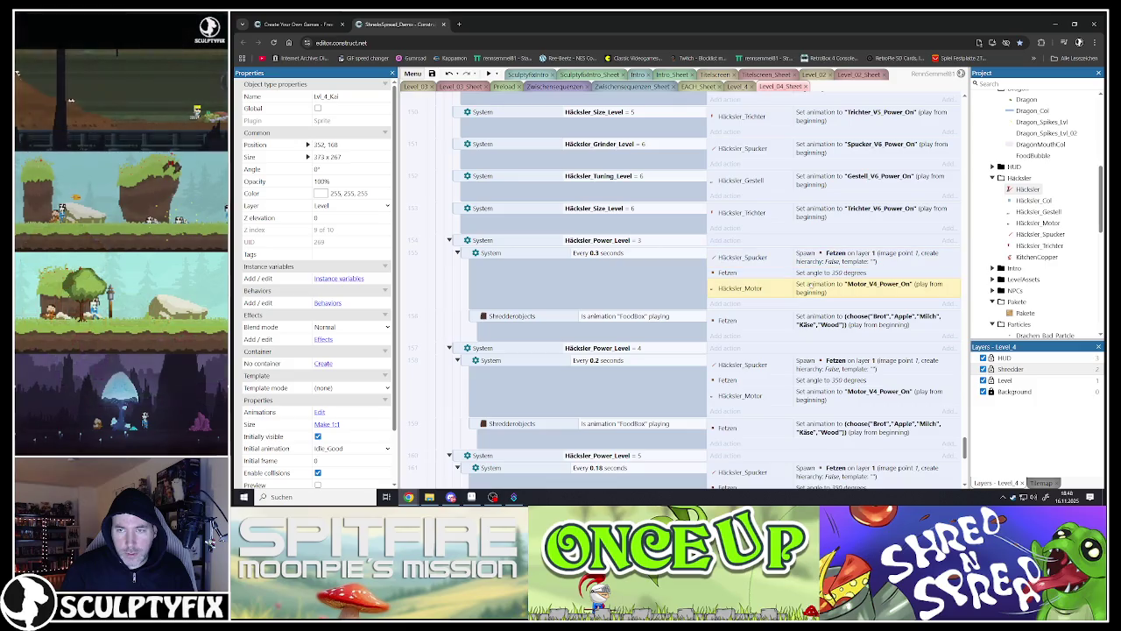
double_click(811, 286)
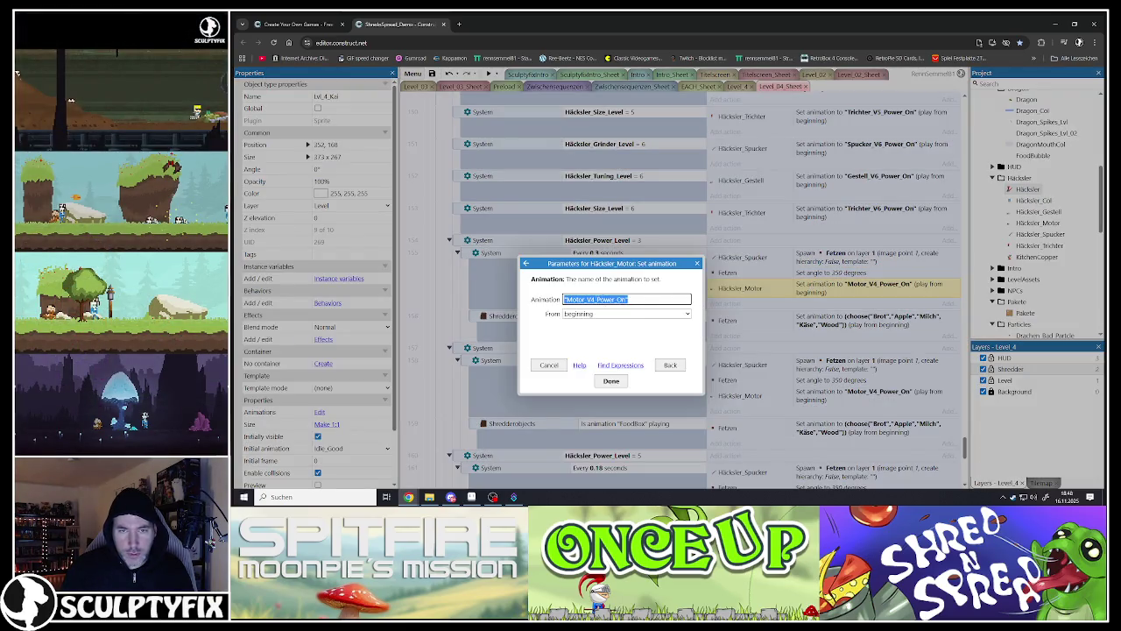
click(593, 298)
key(Delete)
text(3)
click(611, 380)
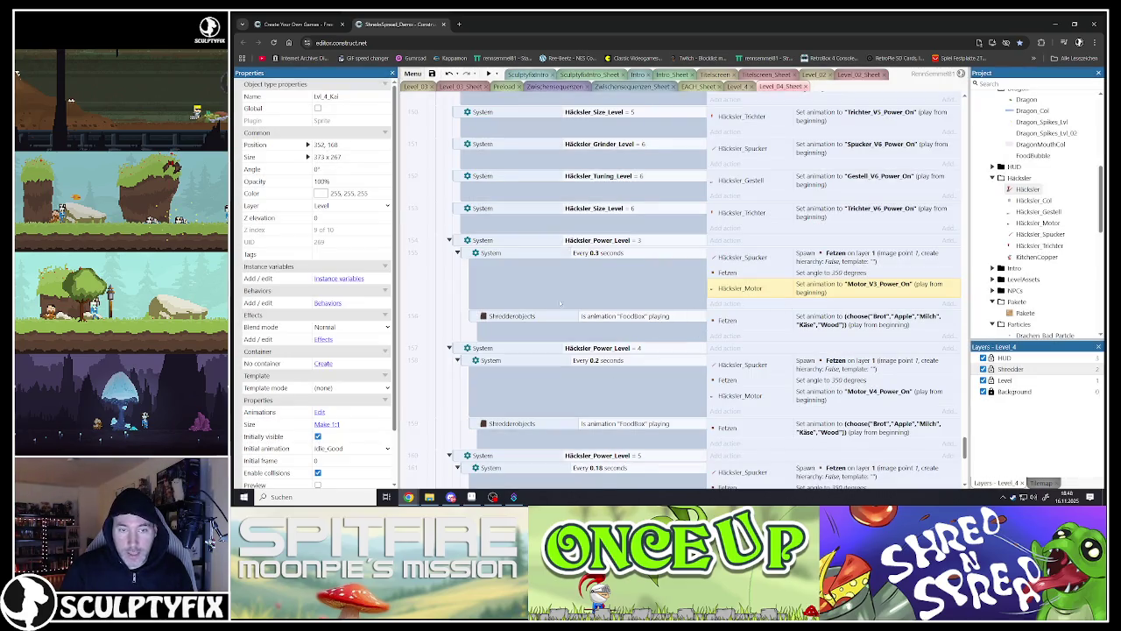
click(476, 320)
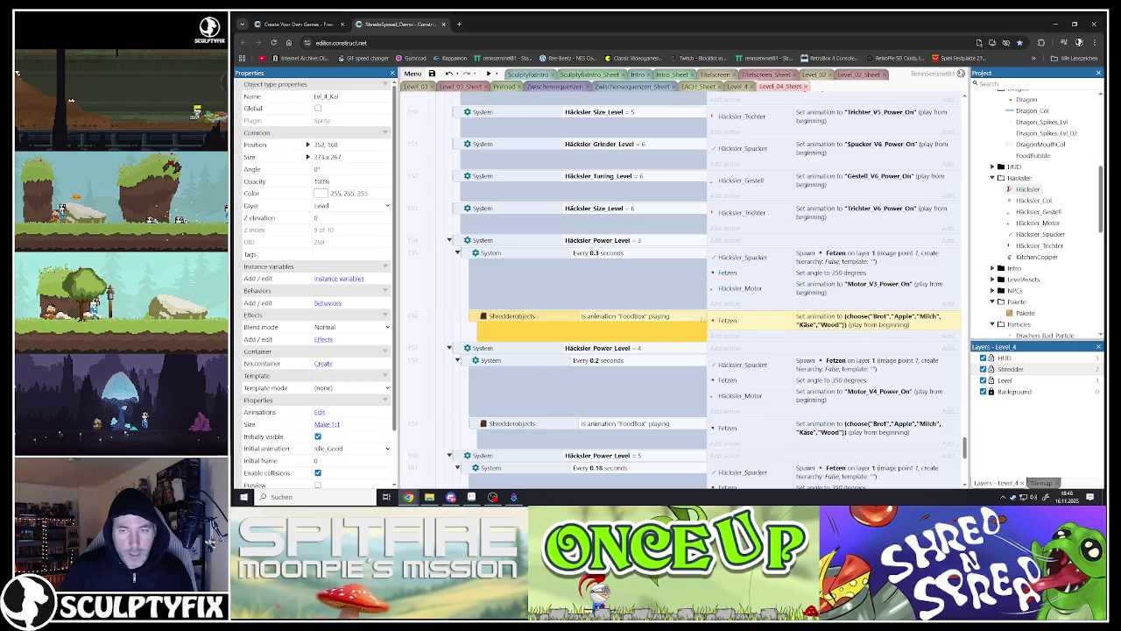
click(734, 273)
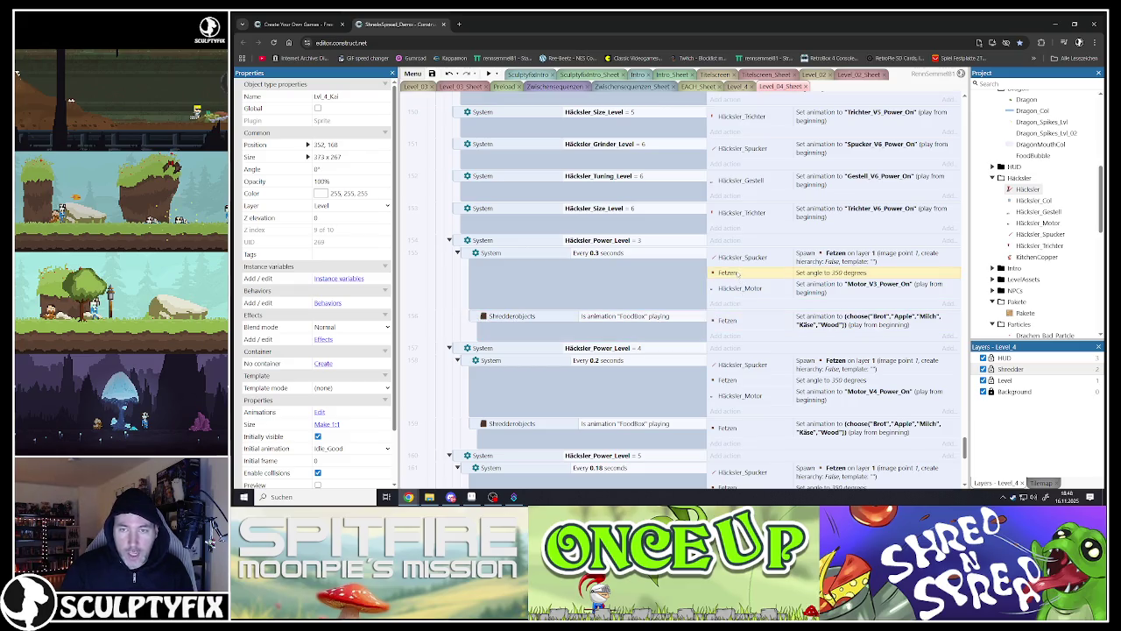
click(604, 297)
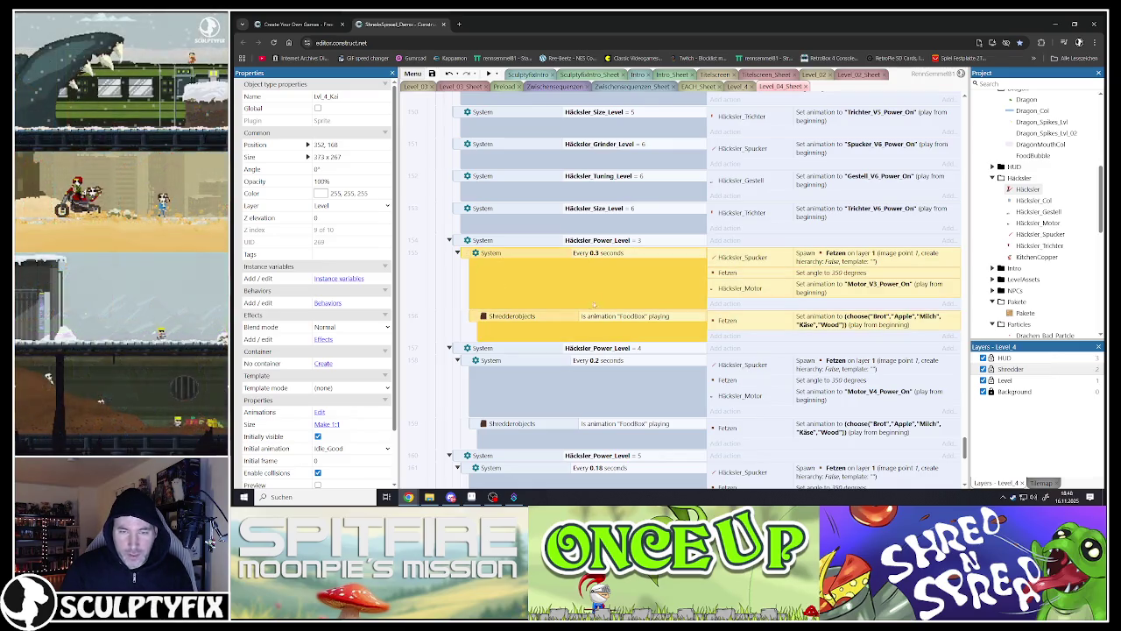
Step: Step through the Häcksler_Power_Level 4–6 blocks and expand the Birds group to show its events
scroll(564, 291, down, 2)
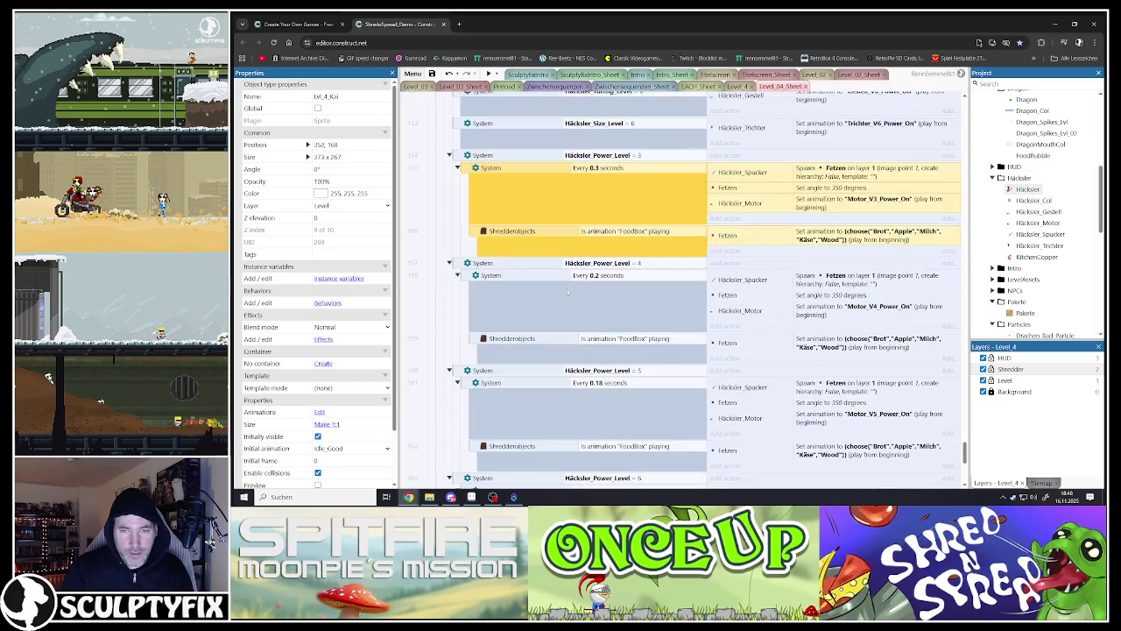
click(508, 283)
scroll(508, 328, down, 2)
click(456, 292)
click(453, 391)
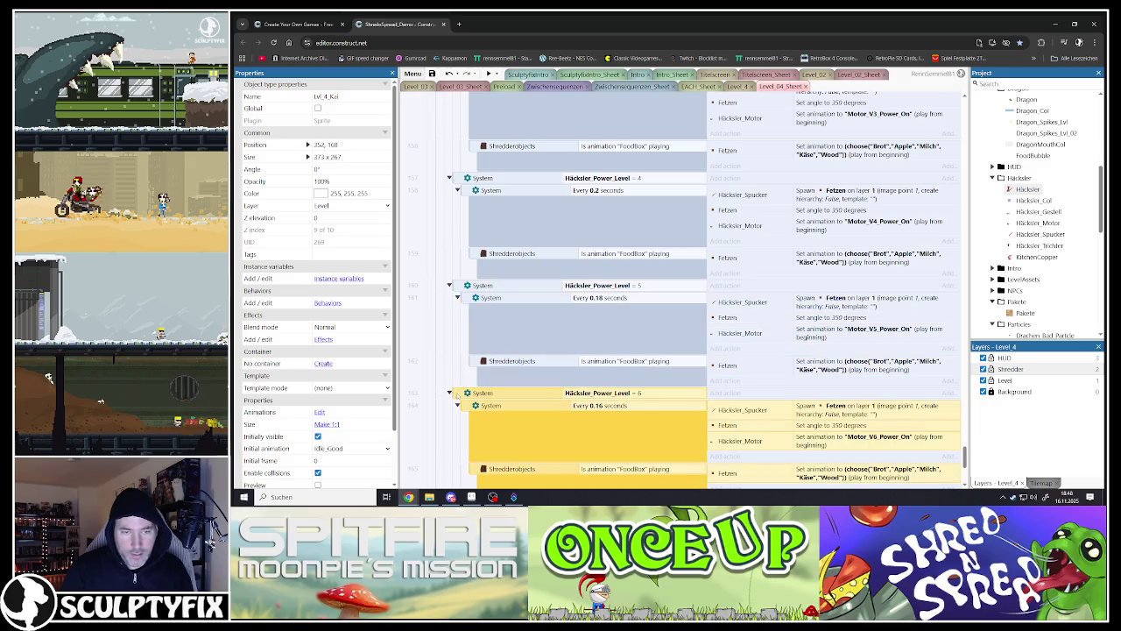
scroll(508, 350, down, 5)
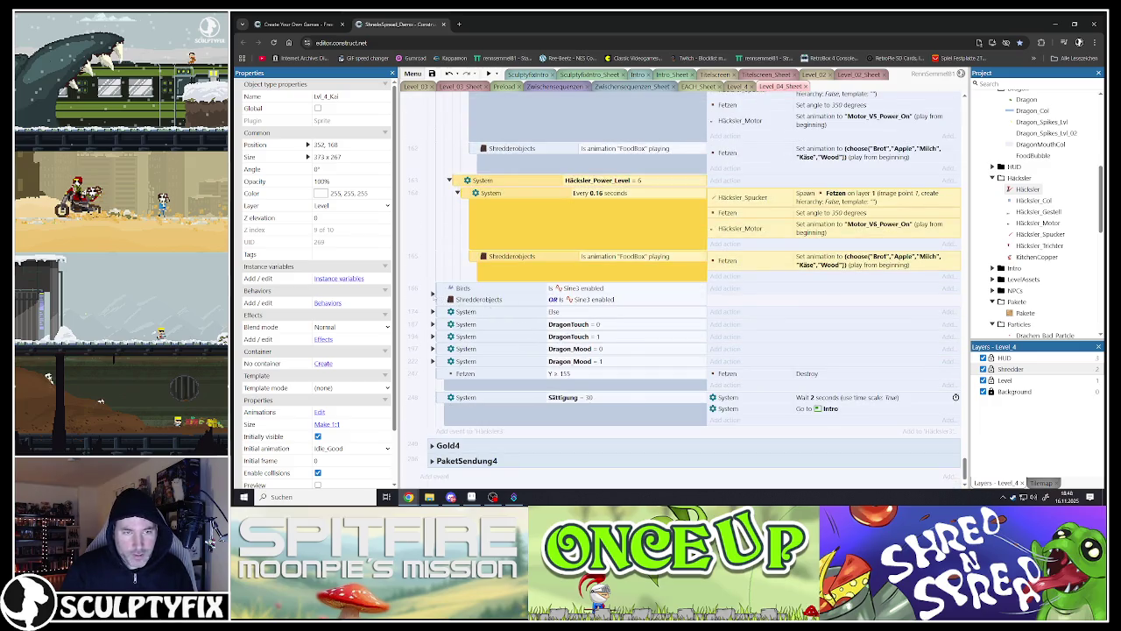
click(433, 292)
scroll(528, 310, down, 2)
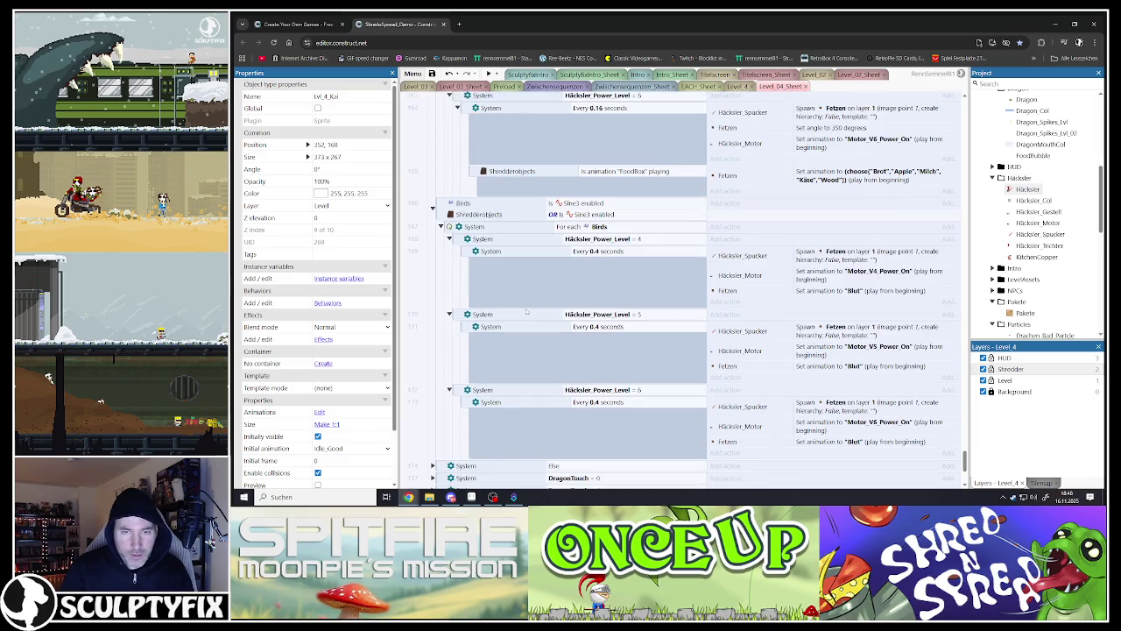
Step: Paste a copy of the level 4 Birds event and set its condition to Häcksler_Power_Level = 3
click(461, 242)
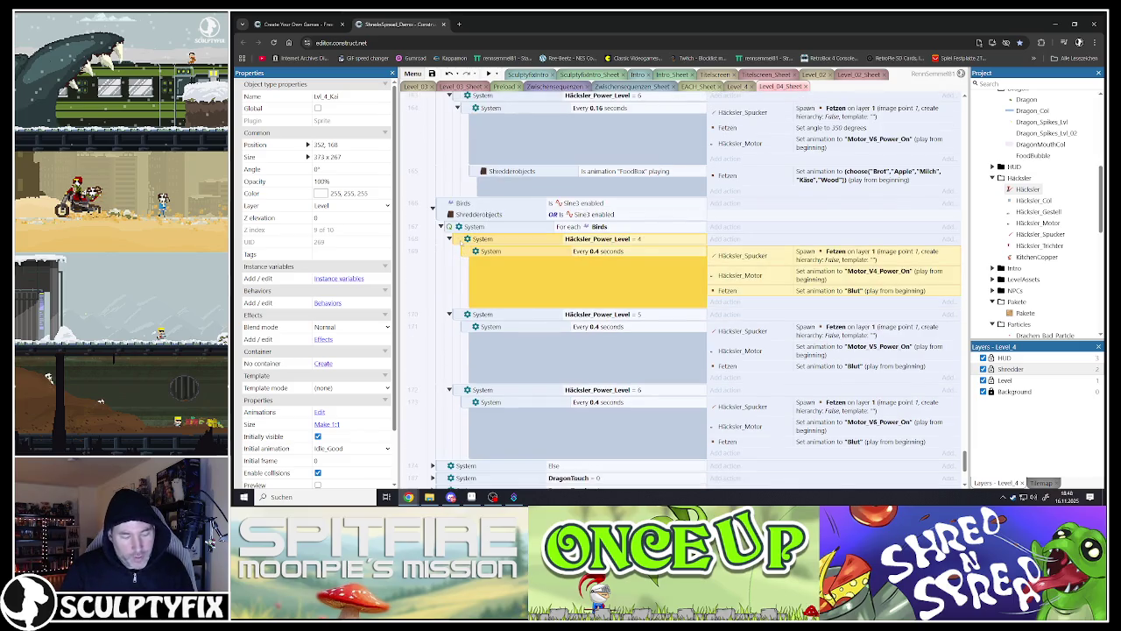
key(ctrl+v)
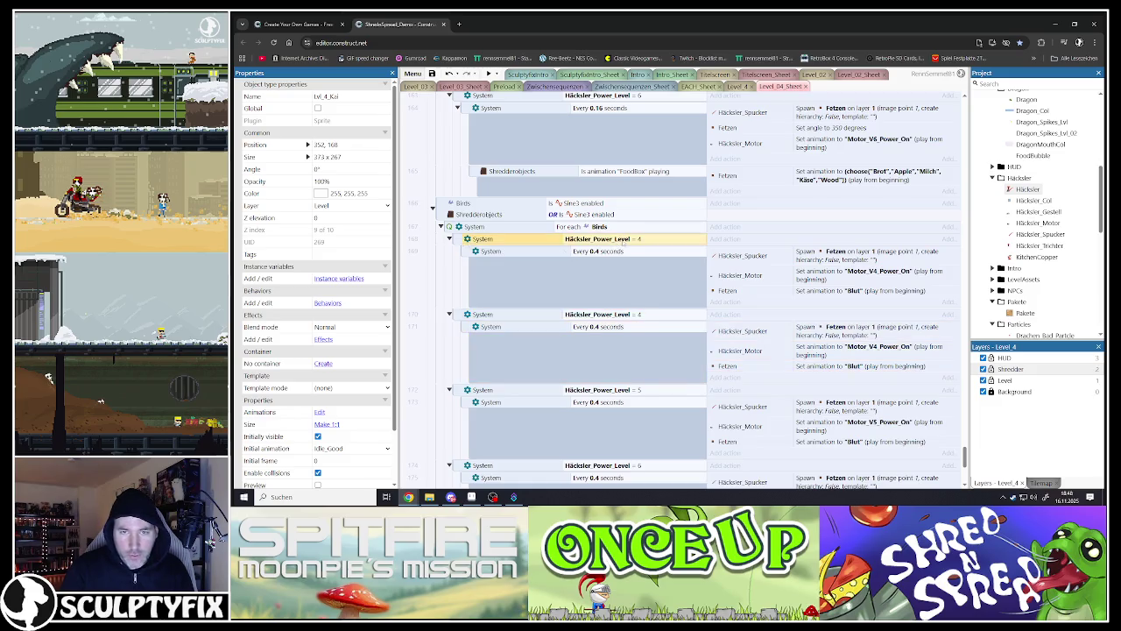
double_click(605, 239)
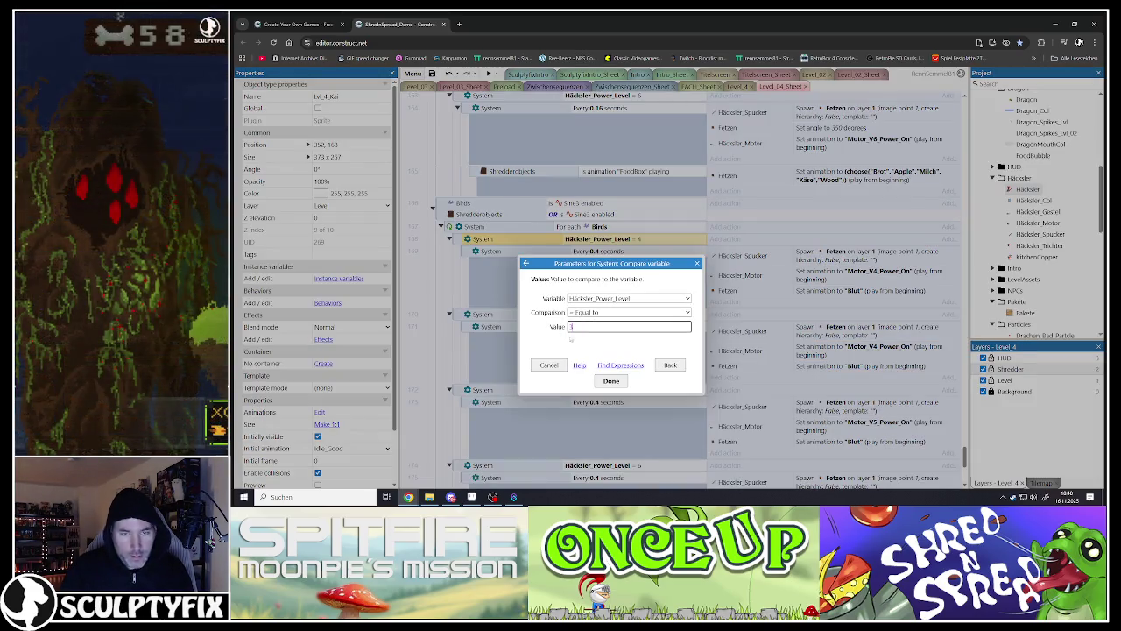
text(3)
key(Return)
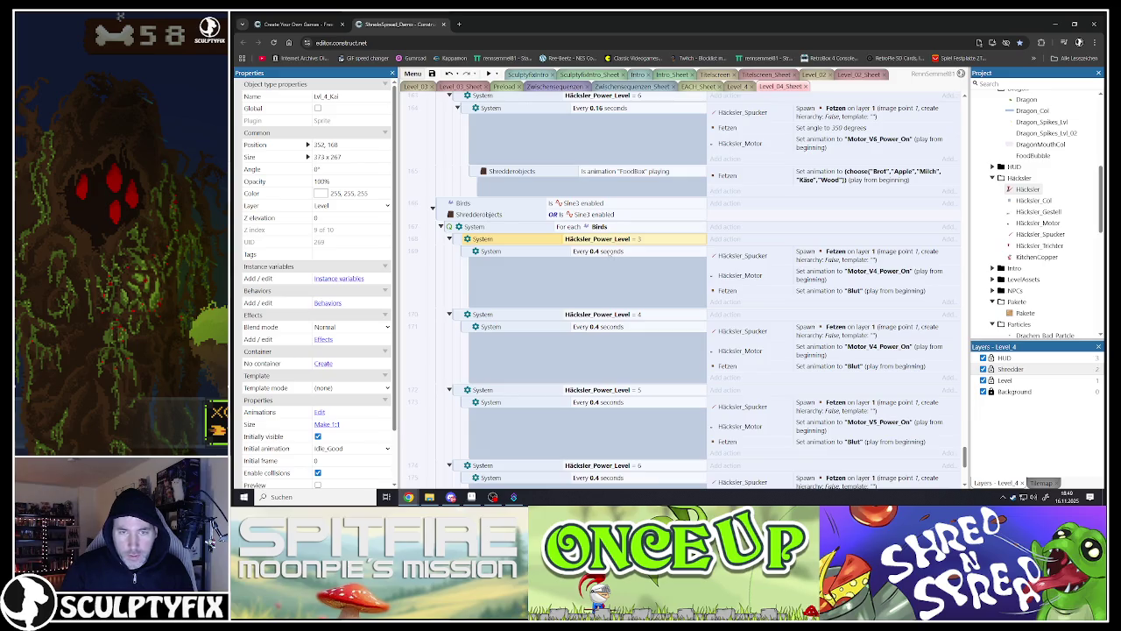
double_click(608, 251)
click(548, 364)
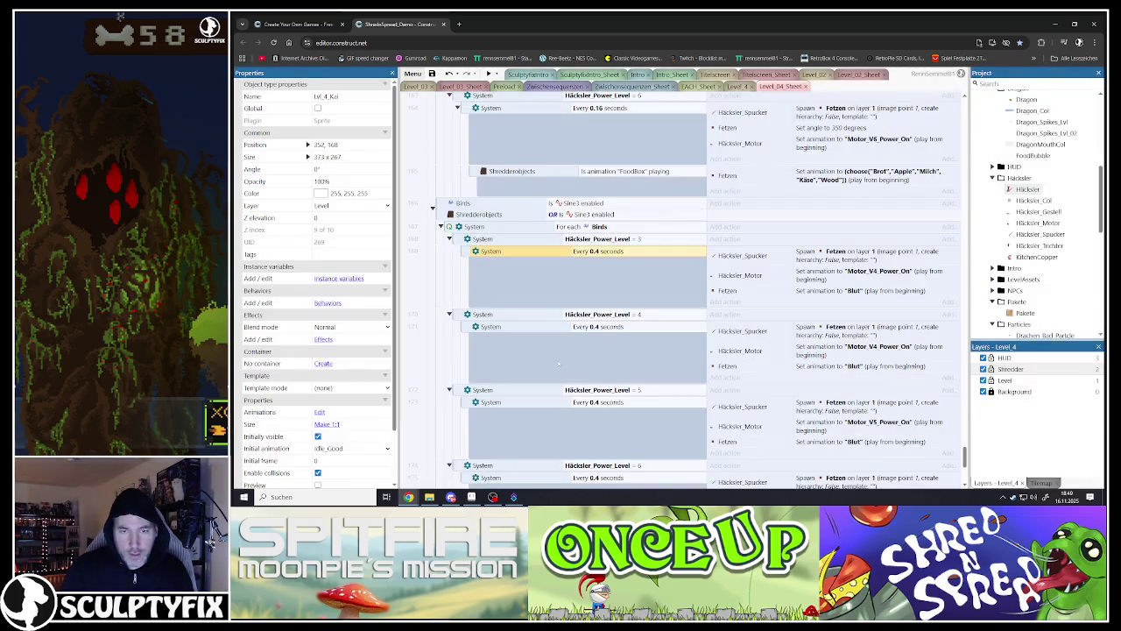
Step: Change the copied event's Motor Set animation to Motor_V3_Power_On
scroll(601, 318, down, 4)
scroll(604, 315, up, 6)
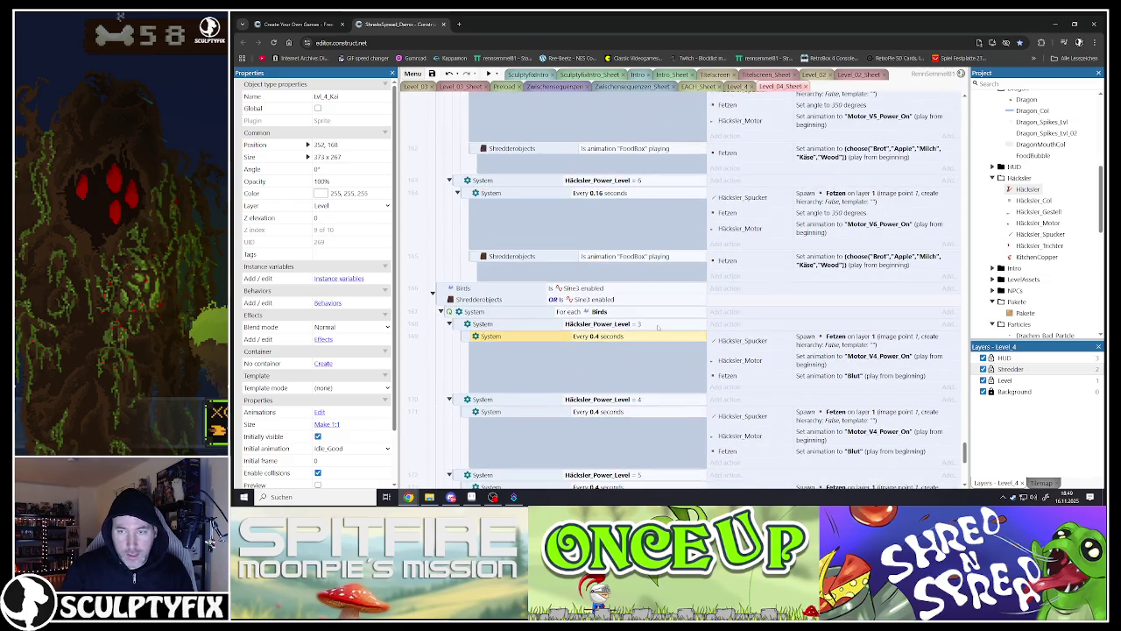
scroll(660, 329, down, 1)
double_click(723, 318)
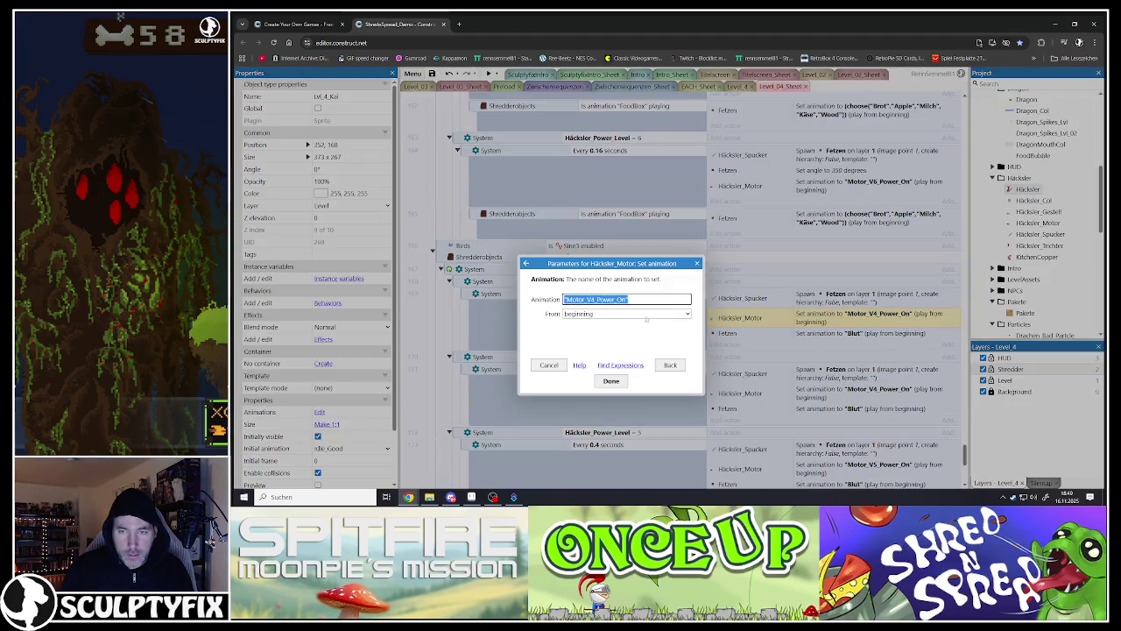
click(596, 298)
key(BackSpace)
text(3)
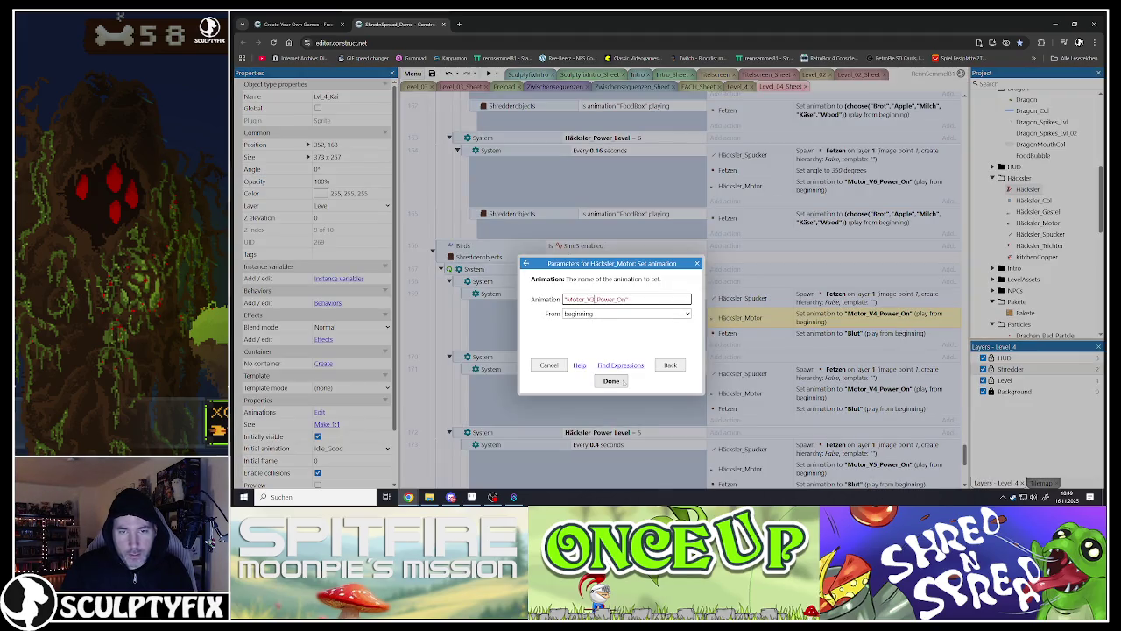
click(611, 380)
Step: Collapse the Häcksler_Power_Level 3, 4, 5 and 6 blocks and expand the Else block's sub-events
scroll(674, 358, down, 4)
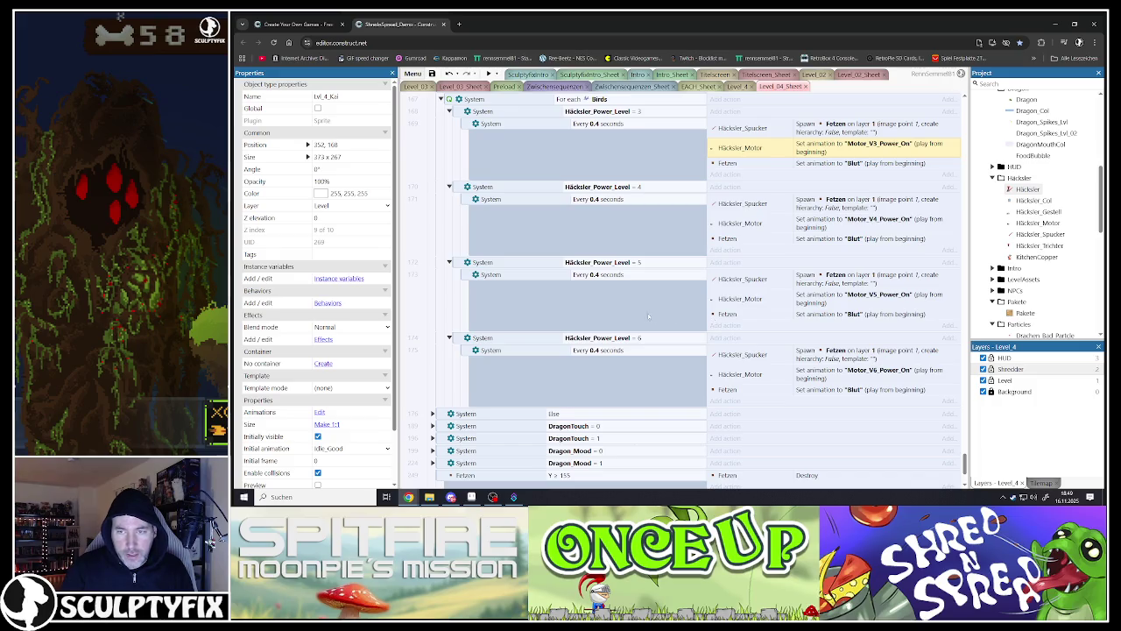
scroll(651, 316, up, 5)
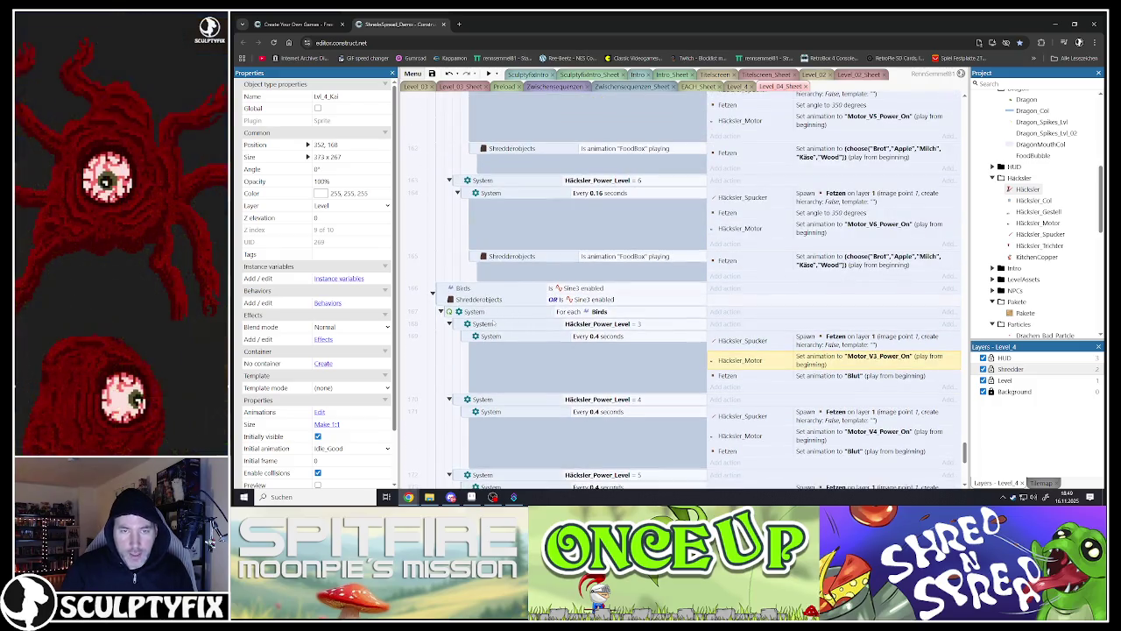
click(457, 326)
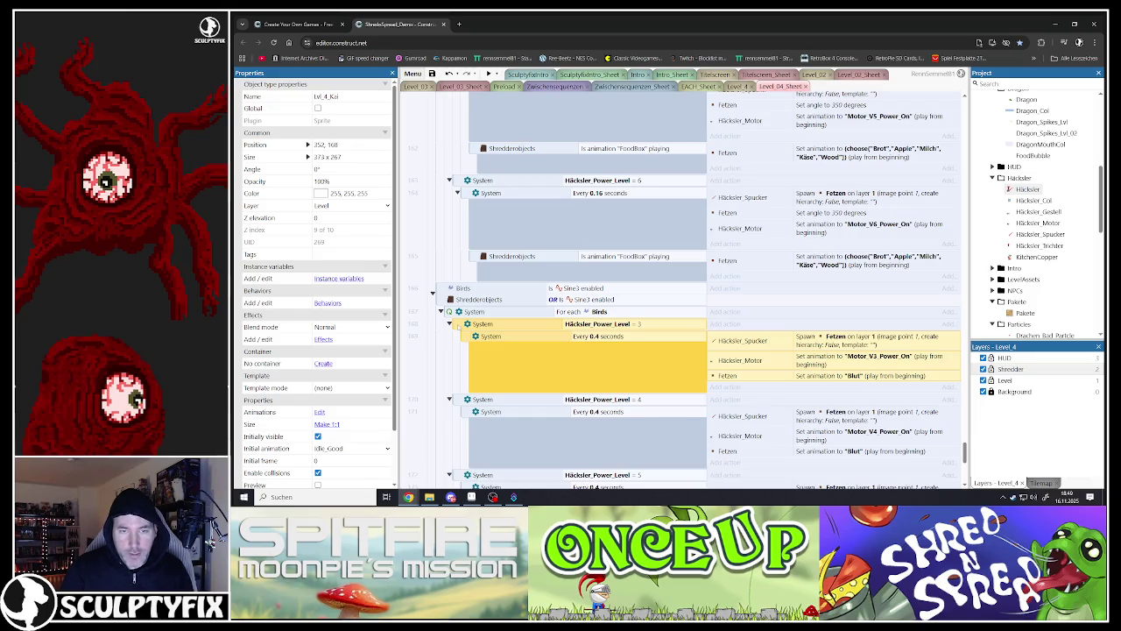
click(450, 323)
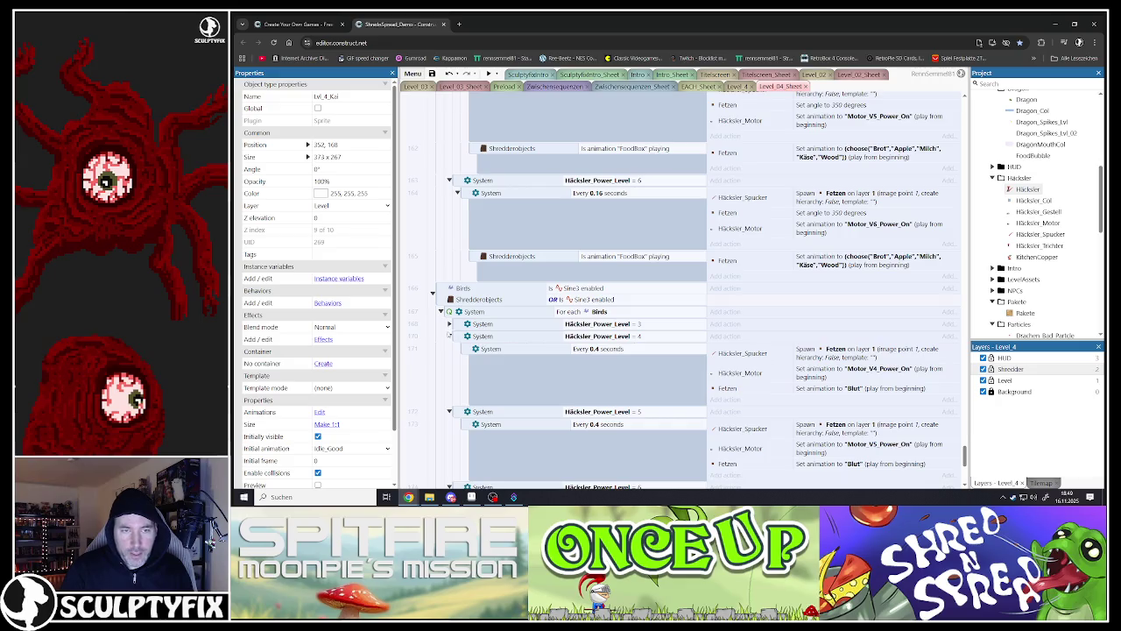
click(450, 336)
click(449, 348)
click(450, 360)
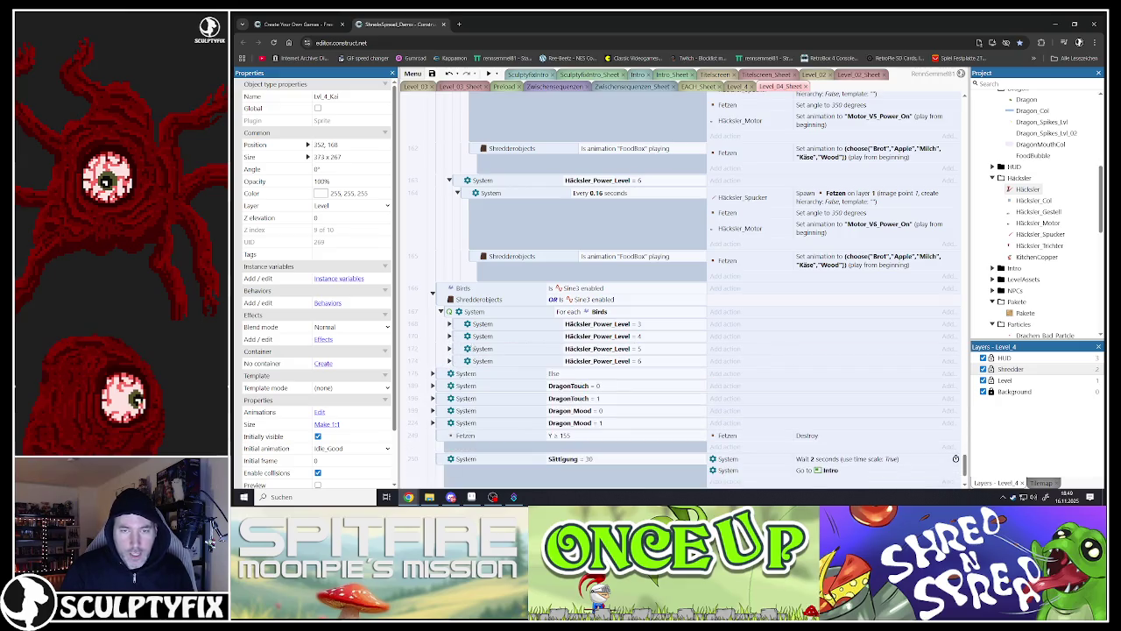
scroll(465, 315, down, 2)
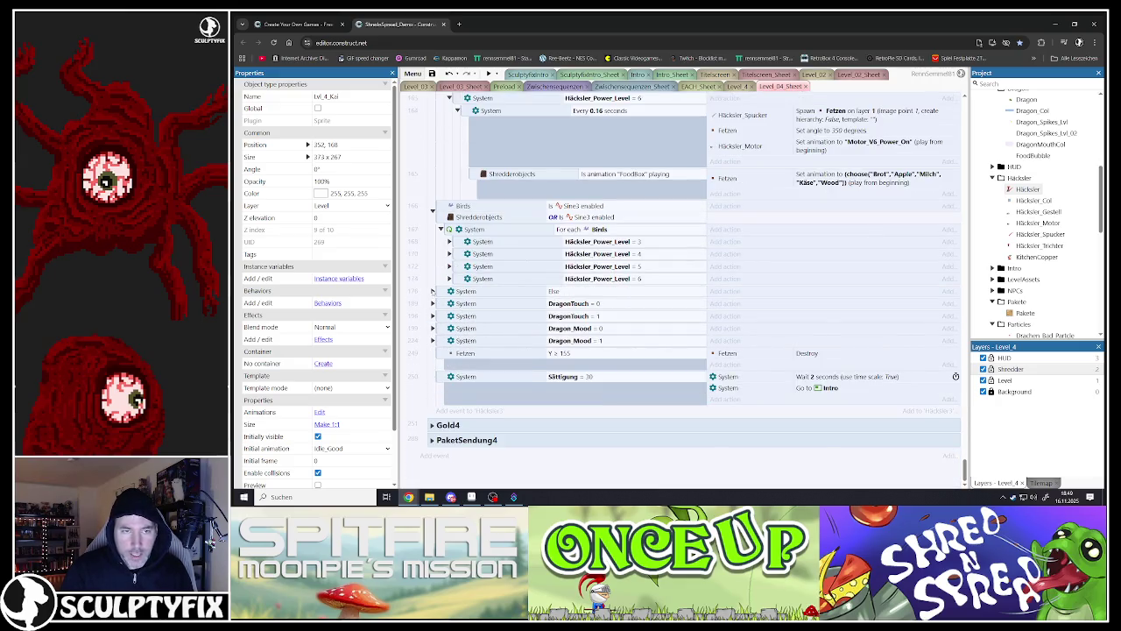
click(432, 291)
scroll(534, 308, down, 2)
Step: Copy and paste the four level 4 Size, Power, Grinder and Tuning events in the Else block
click(450, 225)
shift+click(447, 314)
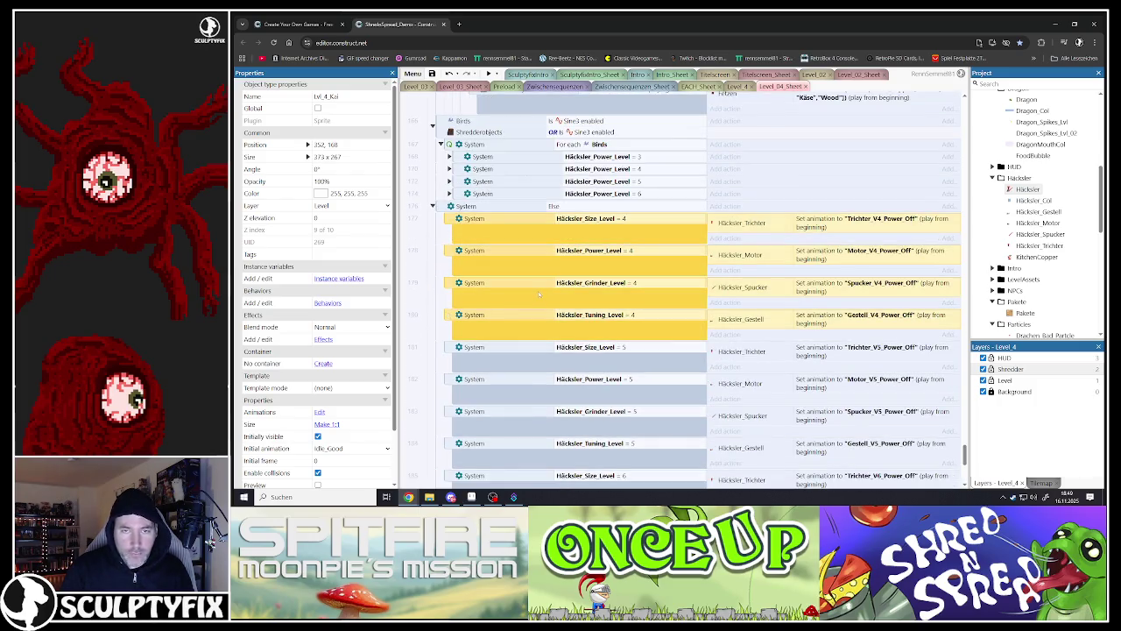
key(ctrl+c)
key(ctrl+v)
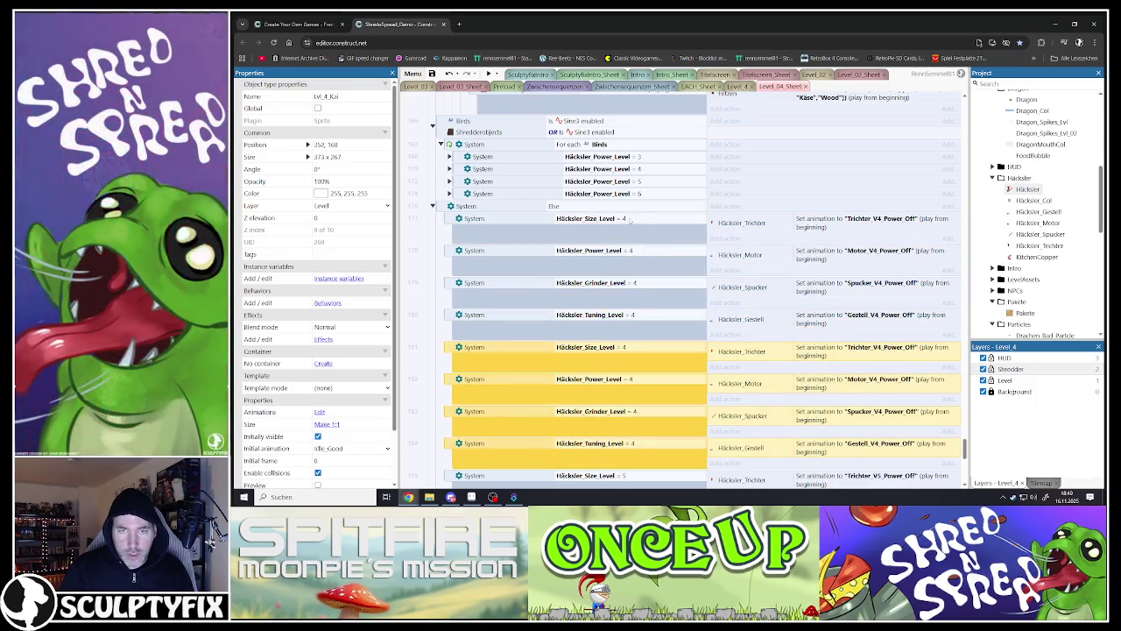
Step: Set the pasted Size, Power, Grinder and Tuning level conditions to 3
double_click(628, 220)
text(3)
click(610, 380)
double_click(624, 251)
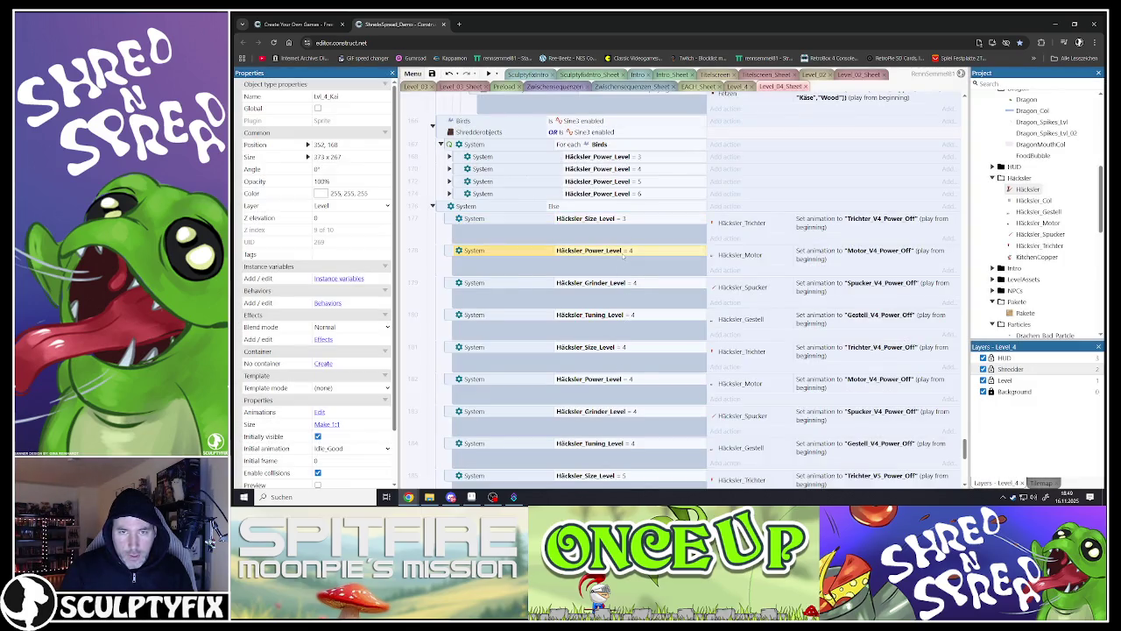
click(611, 380)
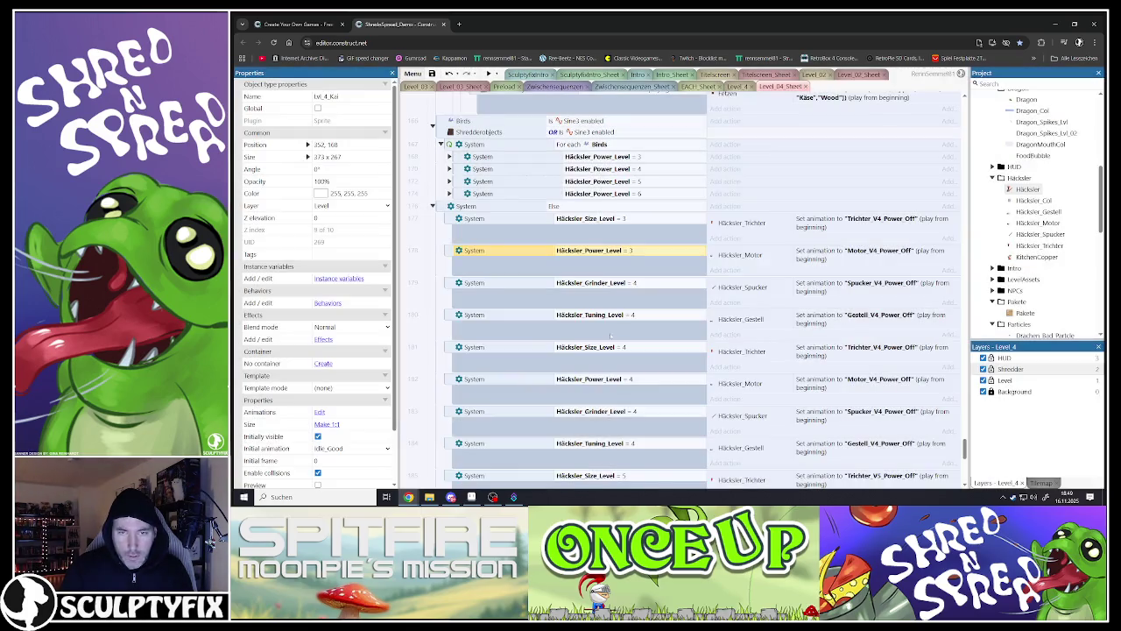
double_click(587, 283)
text(3)
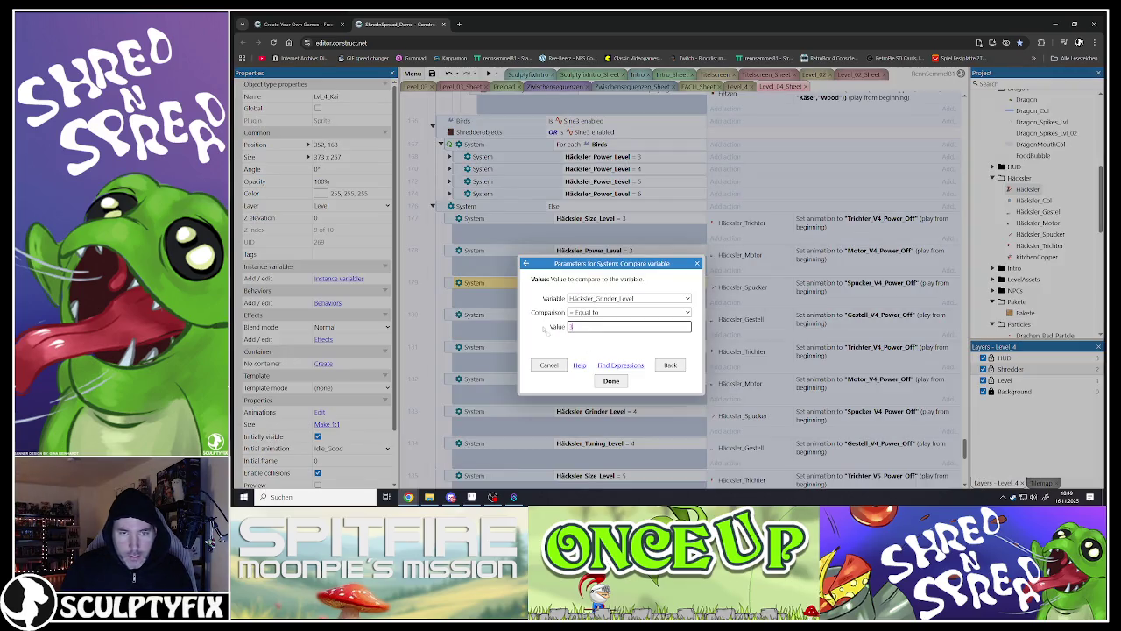
click(611, 380)
double_click(612, 315)
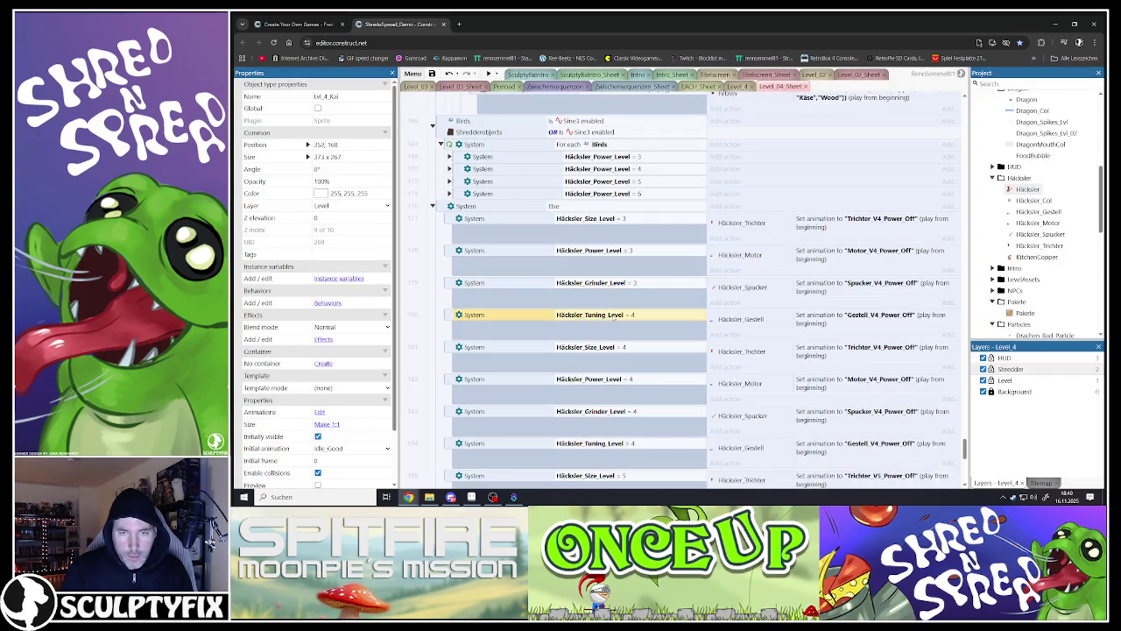
text(3)
click(621, 379)
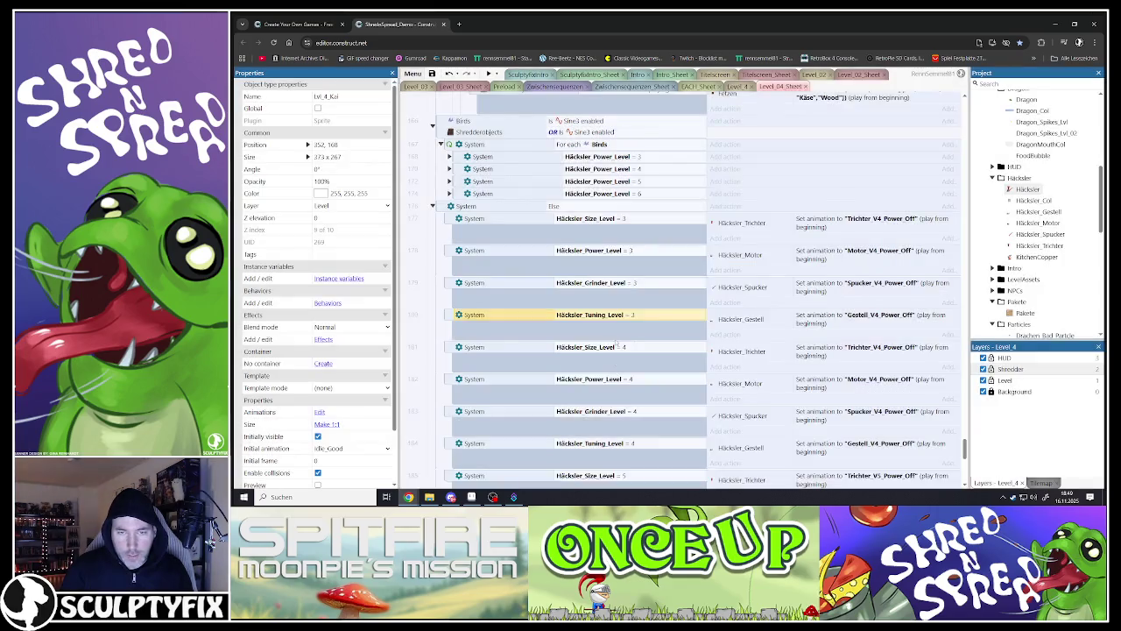
Step: Change the Trichter and Motor animations to Trichter_V3_Power_Off and Motor_V3_Power_Off
scroll(701, 333, up, 2)
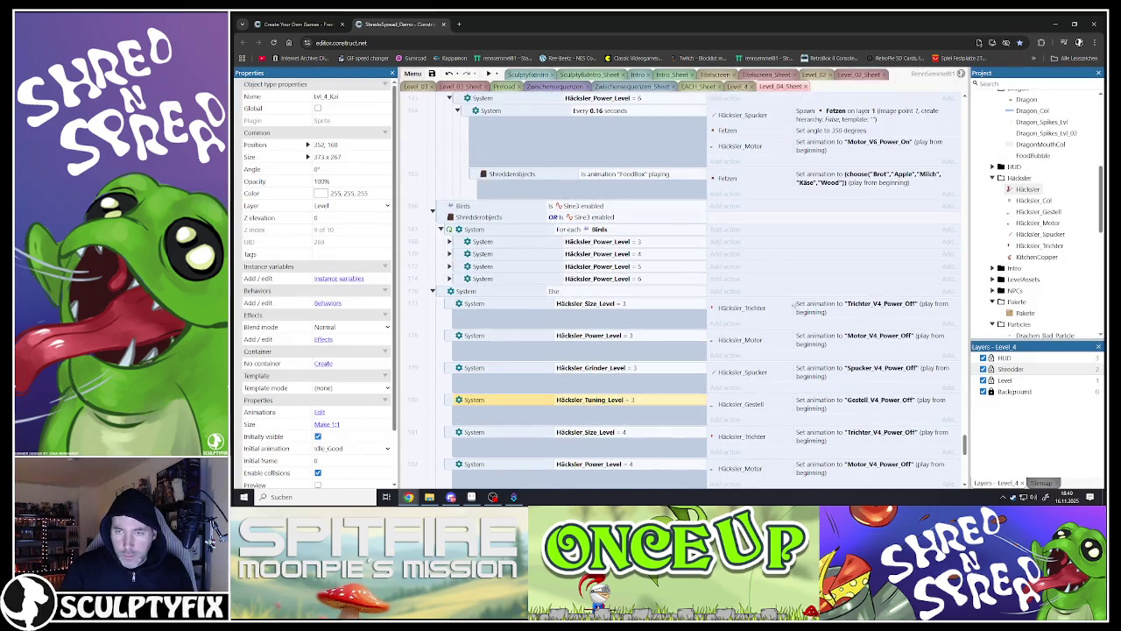
double_click(793, 307)
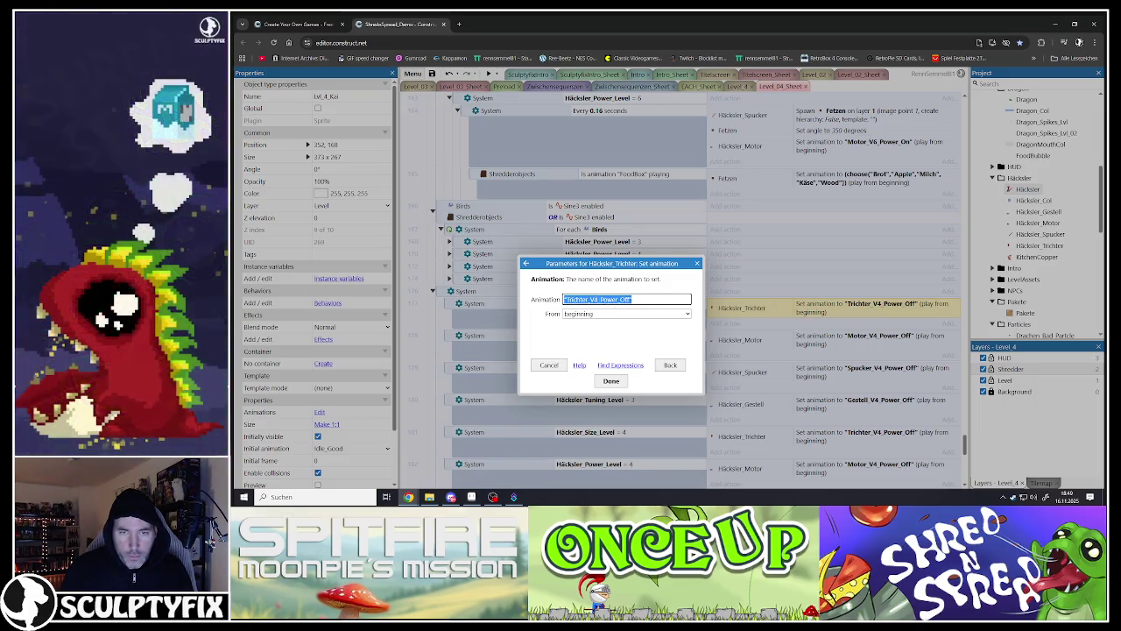
click(595, 299)
key(BackSpace)
text(3)
click(610, 380)
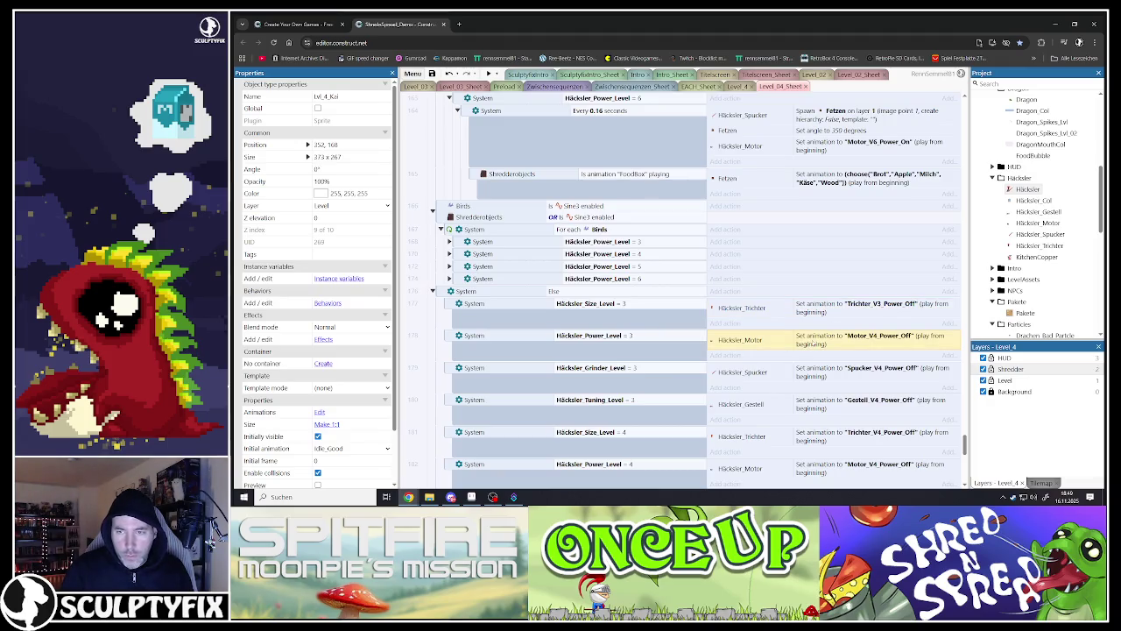
double_click(813, 344)
click(594, 299)
key(BackSpace)
text(3_Power_Off")
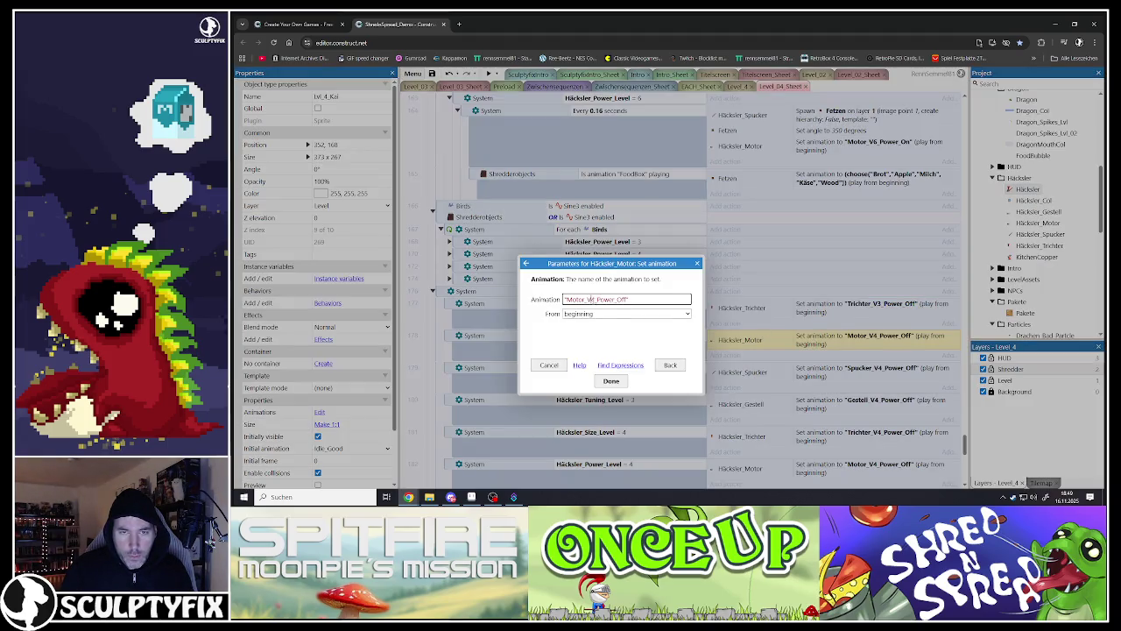
click(611, 381)
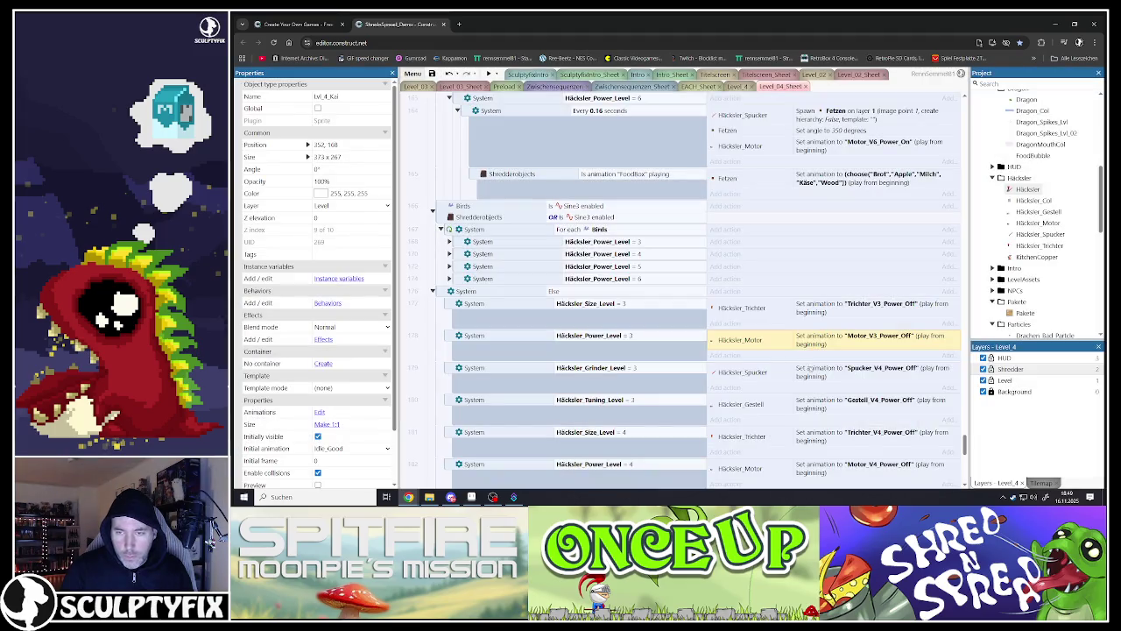
Step: Change the Spucker and Gestell animations to Spucker_V3_Power_Off and Gestell_V3_Power_Off
double_click(867, 372)
click(597, 300)
key(BackSpace)
text(3_Power_Off")
click(610, 381)
scroll(804, 333, down, 1)
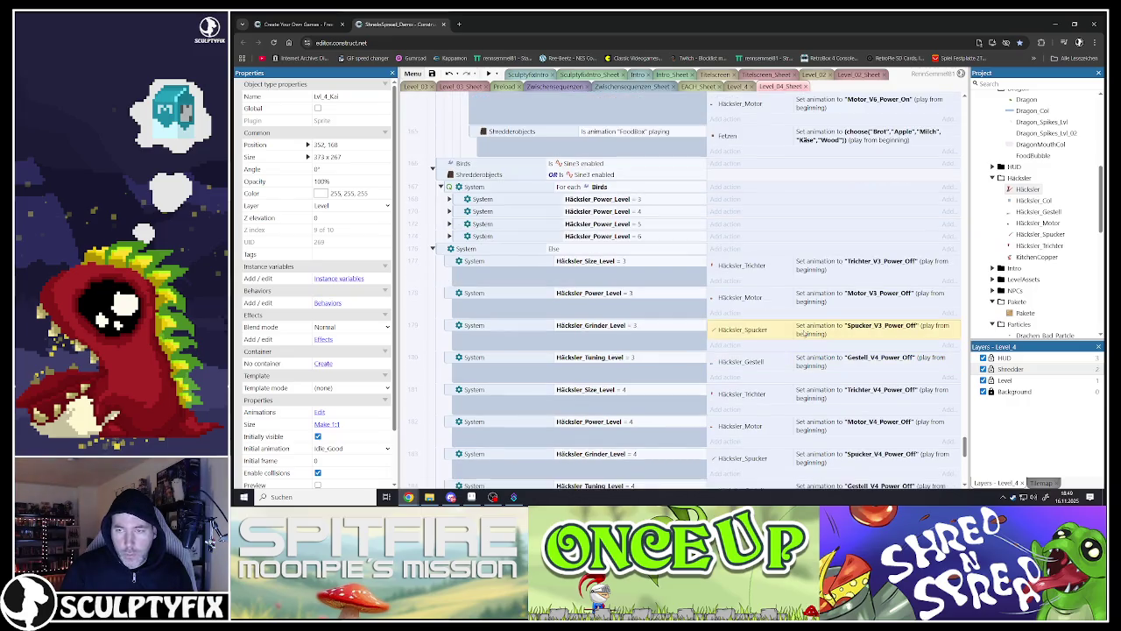
scroll(684, 289, down, 1)
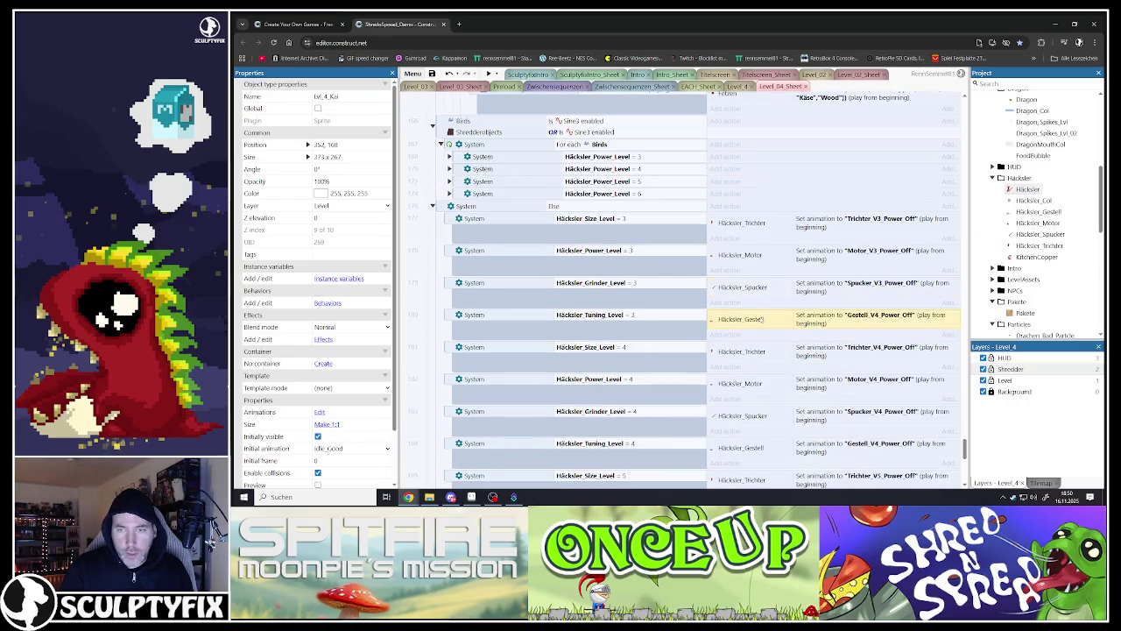
double_click(759, 319)
click(596, 300)
key(BackSpace)
text(3)
click(603, 382)
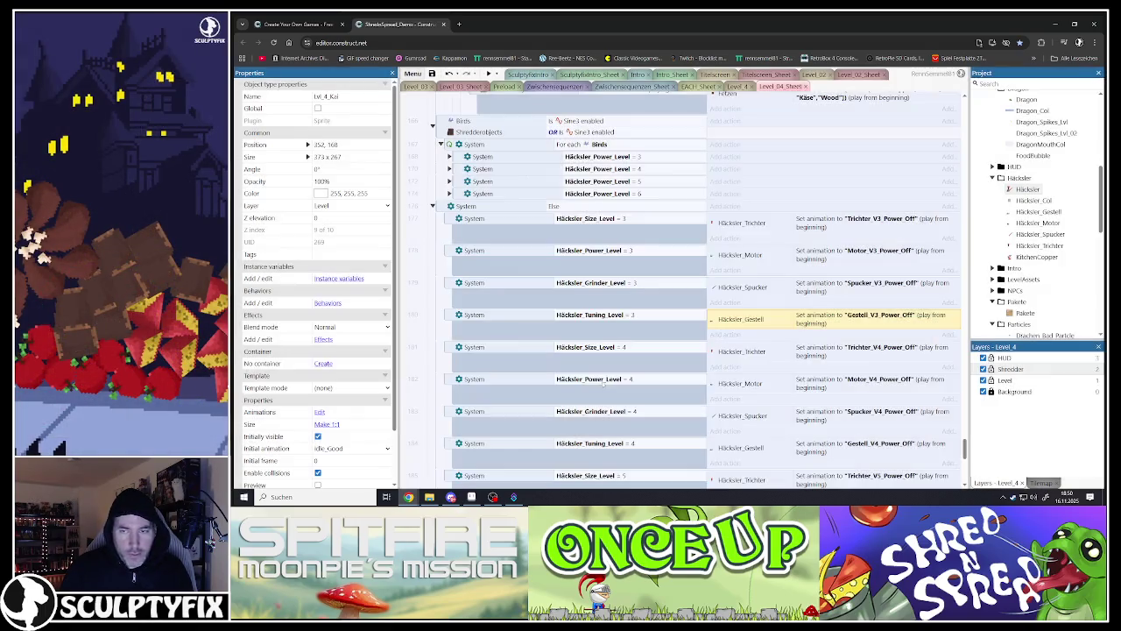
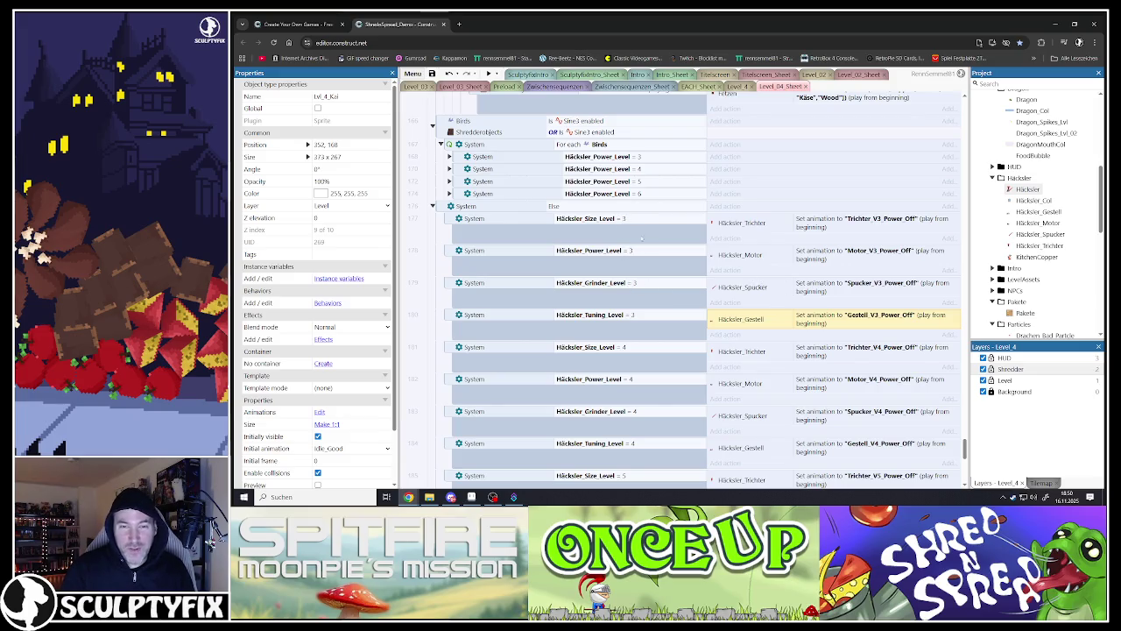
Step: Expand DragonTouch = 0 and duplicate its Trichter V4 Power_On and Power_Off check events
scroll(617, 318, down, 10)
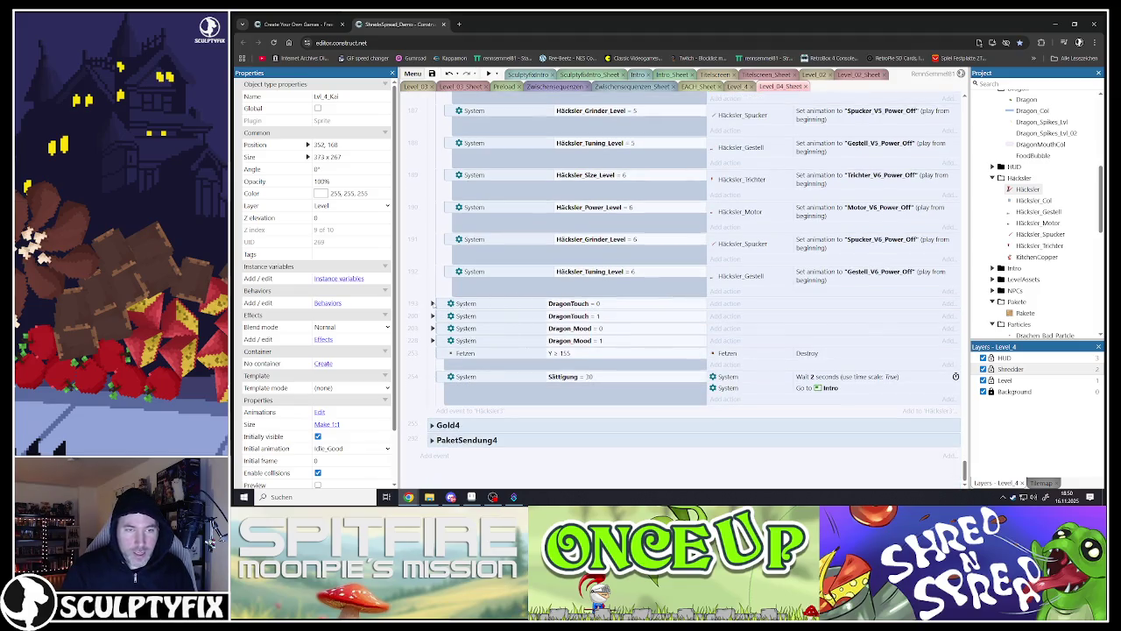
click(432, 303)
scroll(468, 278, down, 2)
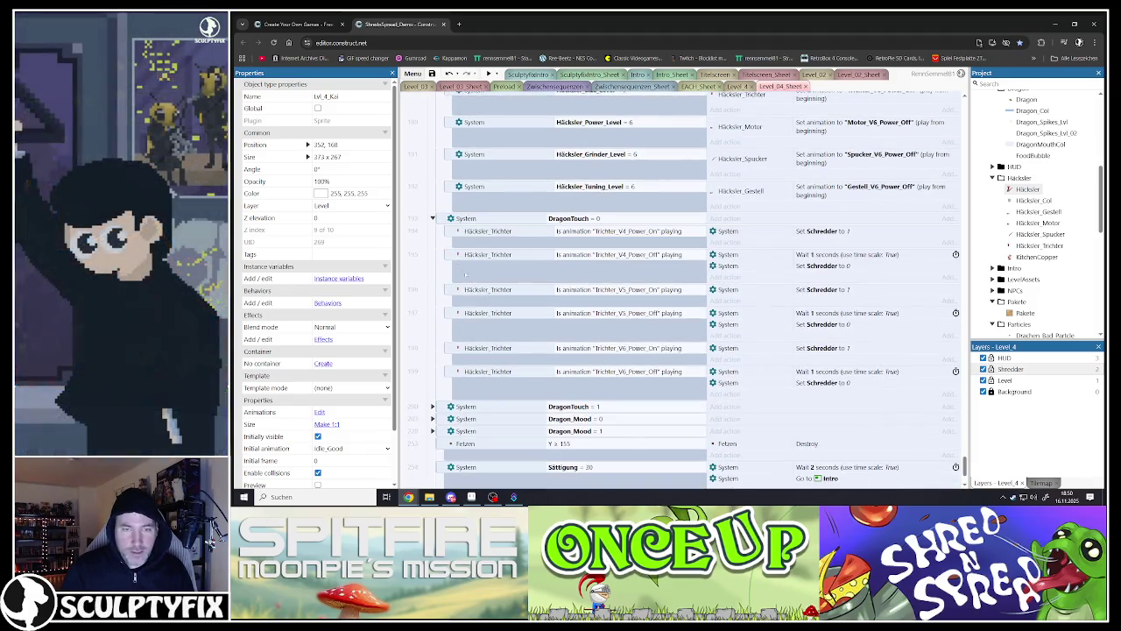
click(449, 231)
shift+click(451, 254)
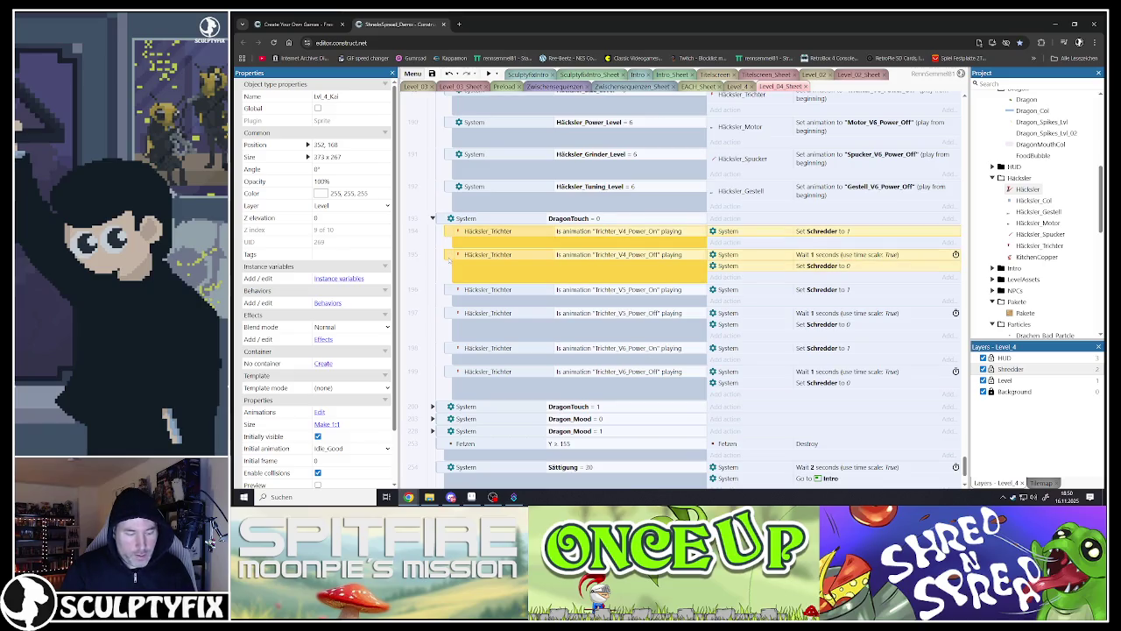
key(ctrl+c)
key(ctrl+v)
Step: Change the first Power_On check's animation to Trichter_V3_Power_On
double_click(626, 233)
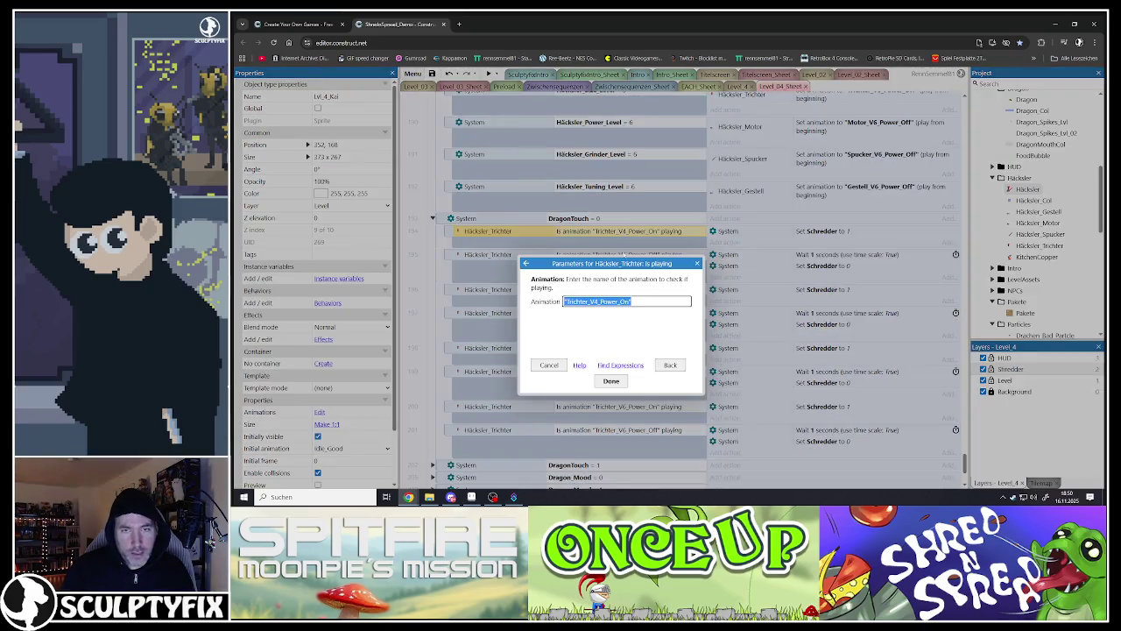
click(595, 302)
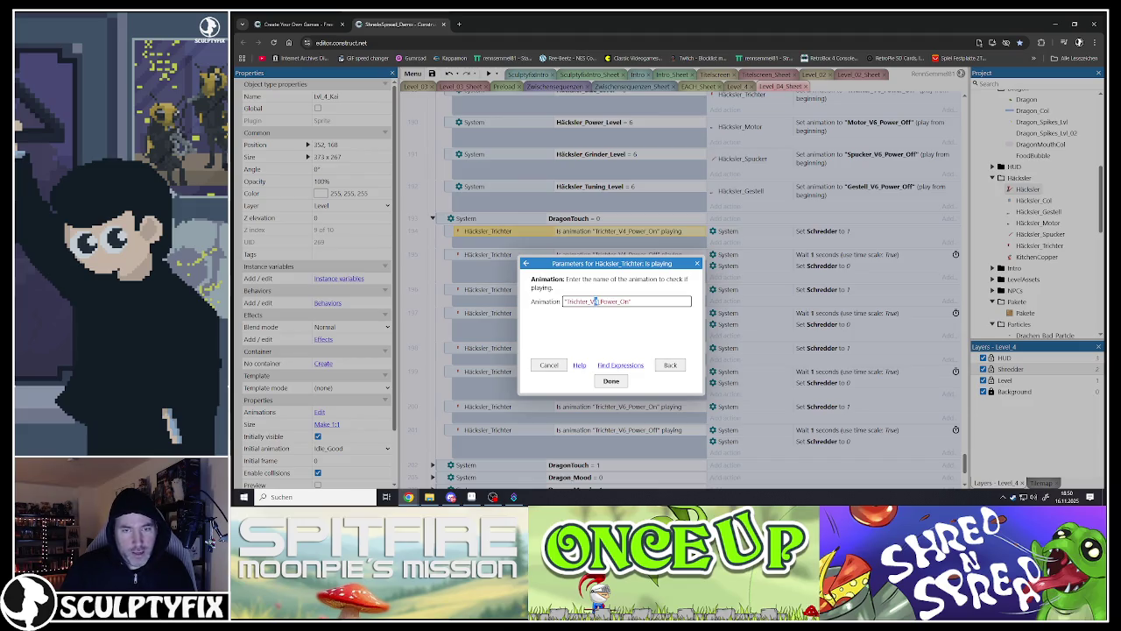
key(BackSpace)
text(3)
click(611, 380)
click(619, 254)
Step: Change the Power_Off check to Trichter_V3_Power_Off and collapse the DragonTouch = 0 event
double_click(619, 255)
click(595, 301)
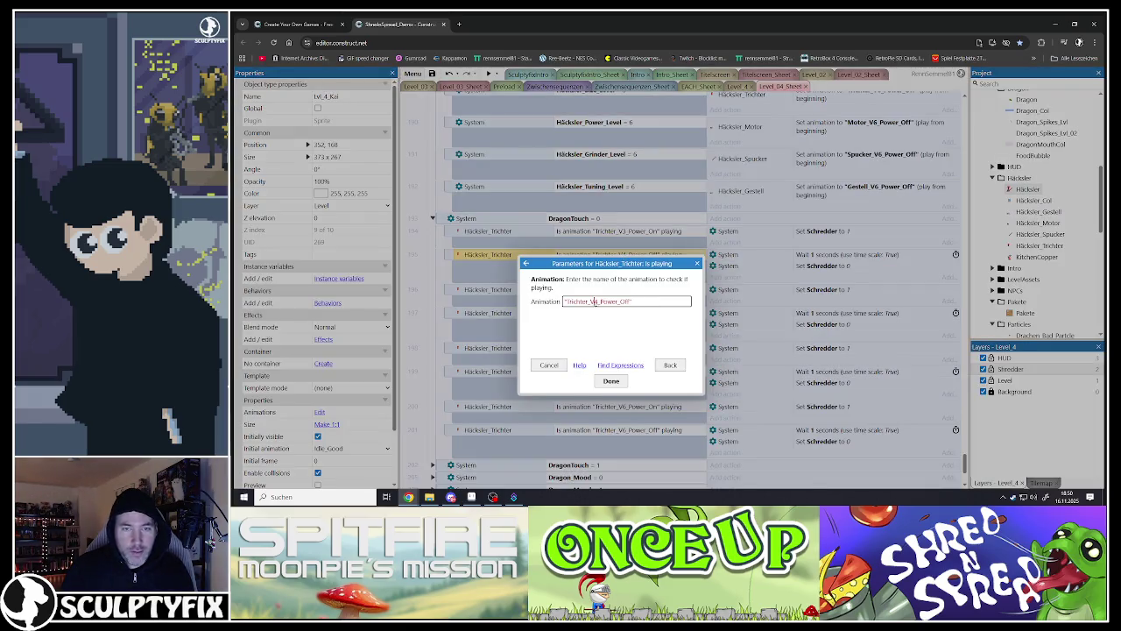
key(BackSpace)
text(3)
click(611, 380)
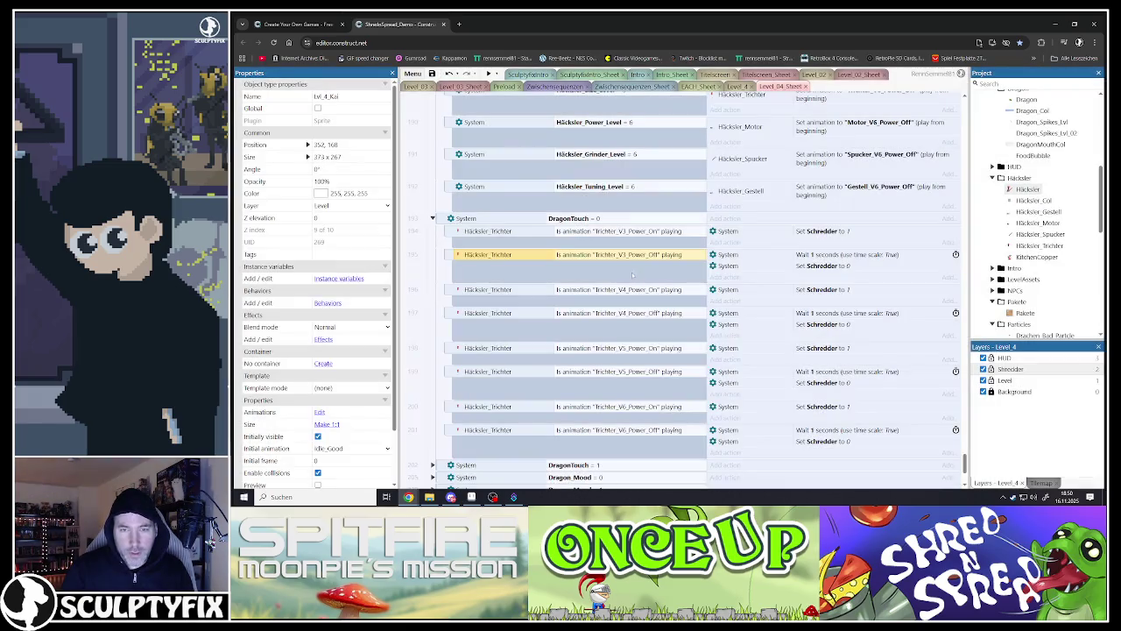
click(456, 221)
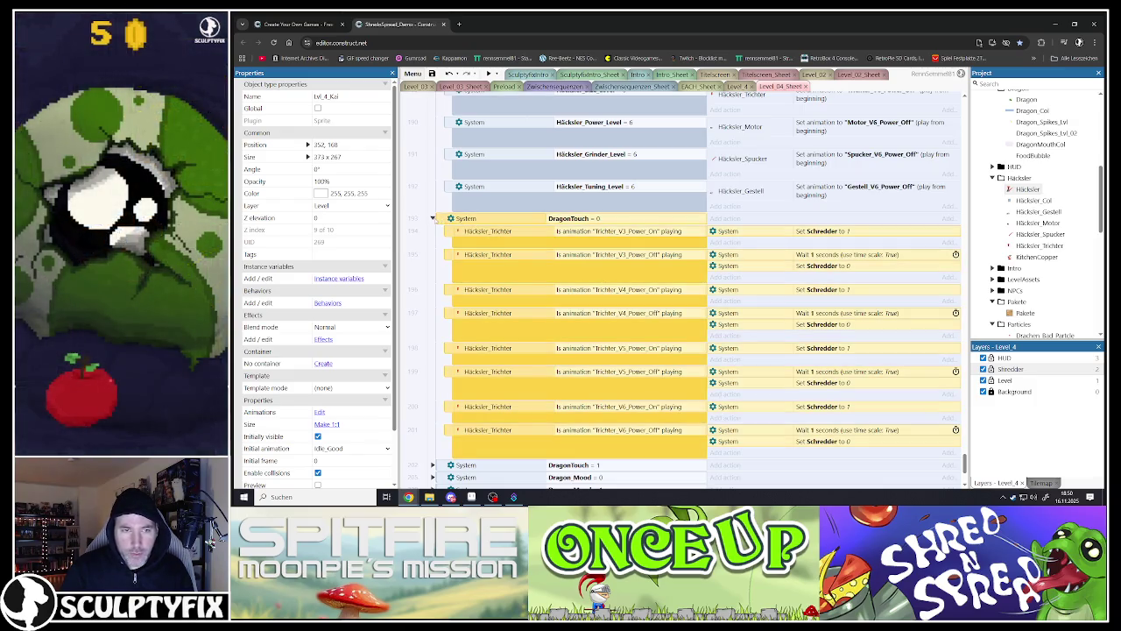
click(431, 218)
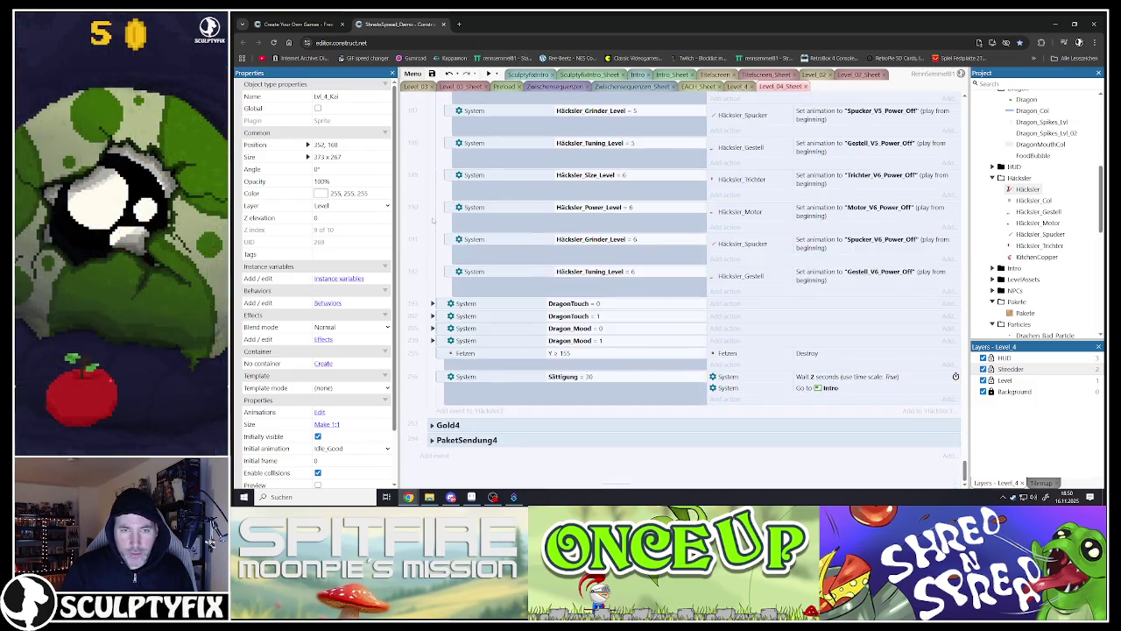
Step: Expand DragonTouch = 1, Dragon_Mood = 0 and 1, then the Gold4 group's grinder-level gold events
click(433, 316)
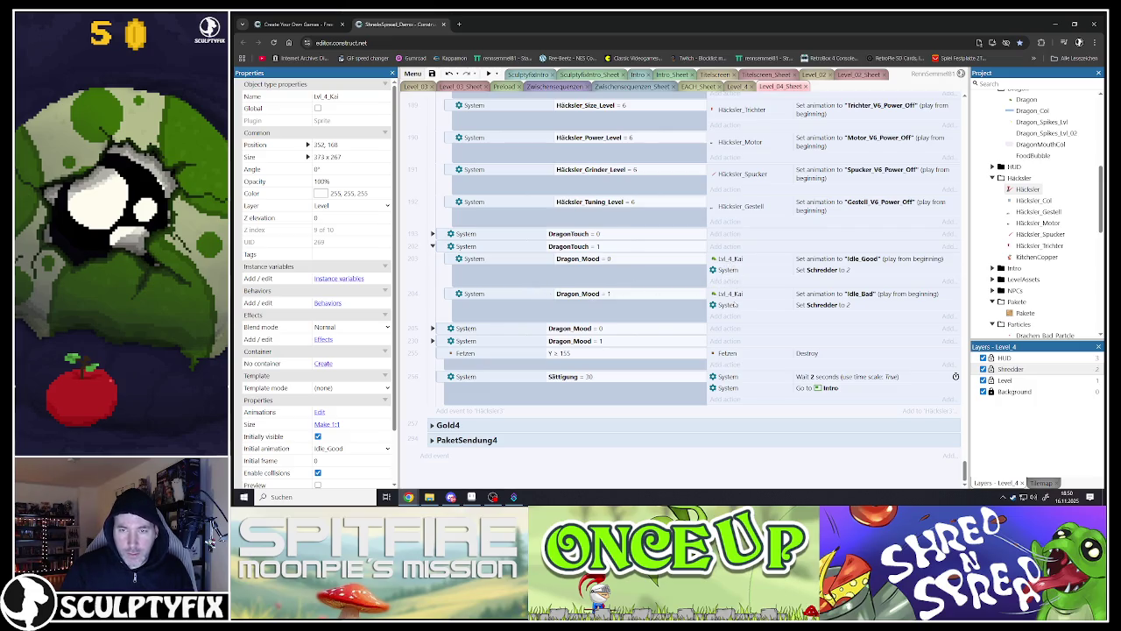
click(433, 327)
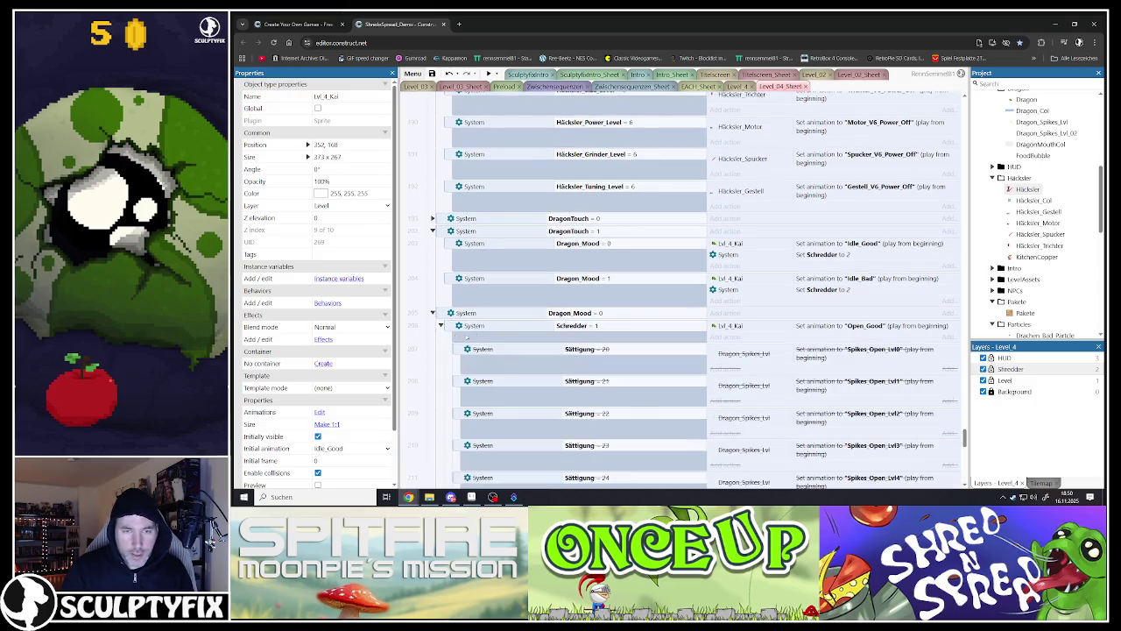
scroll(601, 313, down, 8)
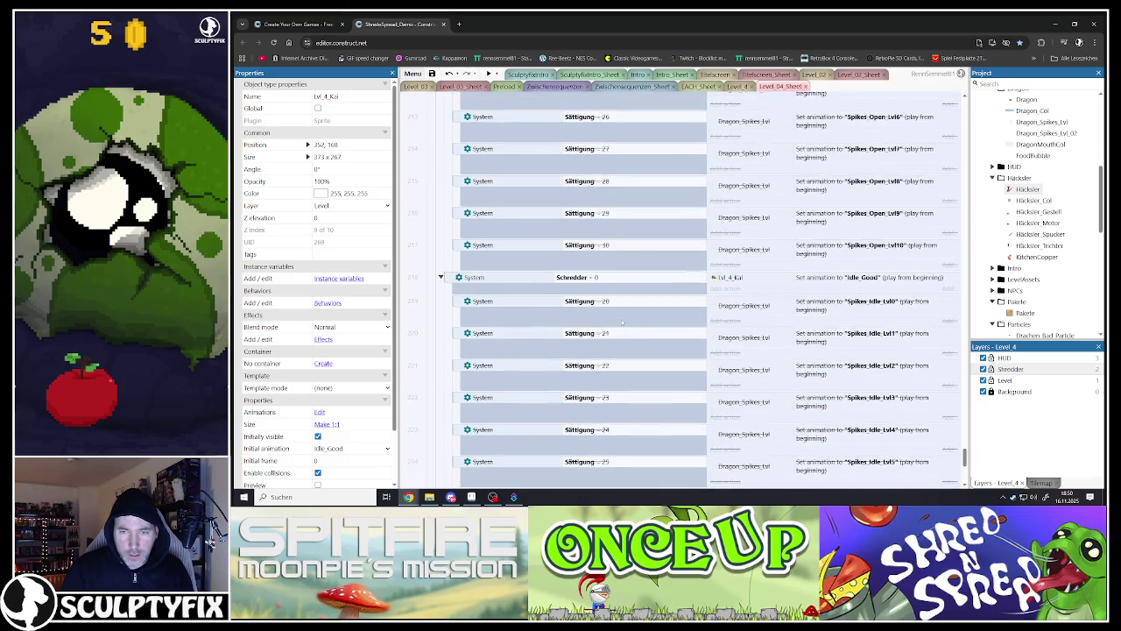
click(433, 340)
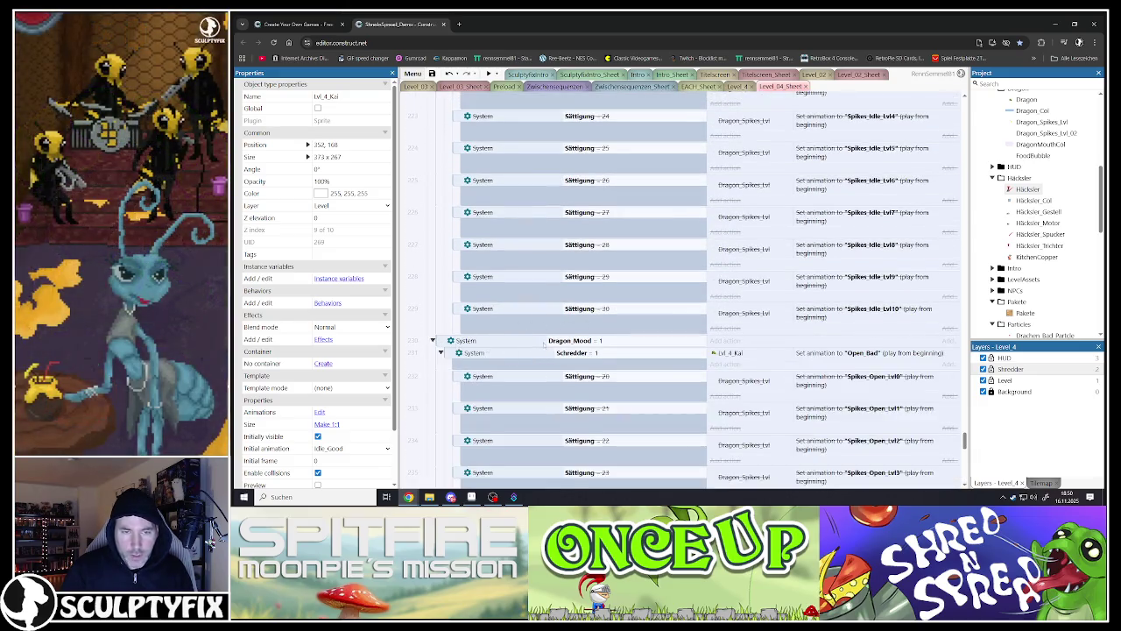
scroll(548, 344, down, 2)
scroll(548, 344, down, 5)
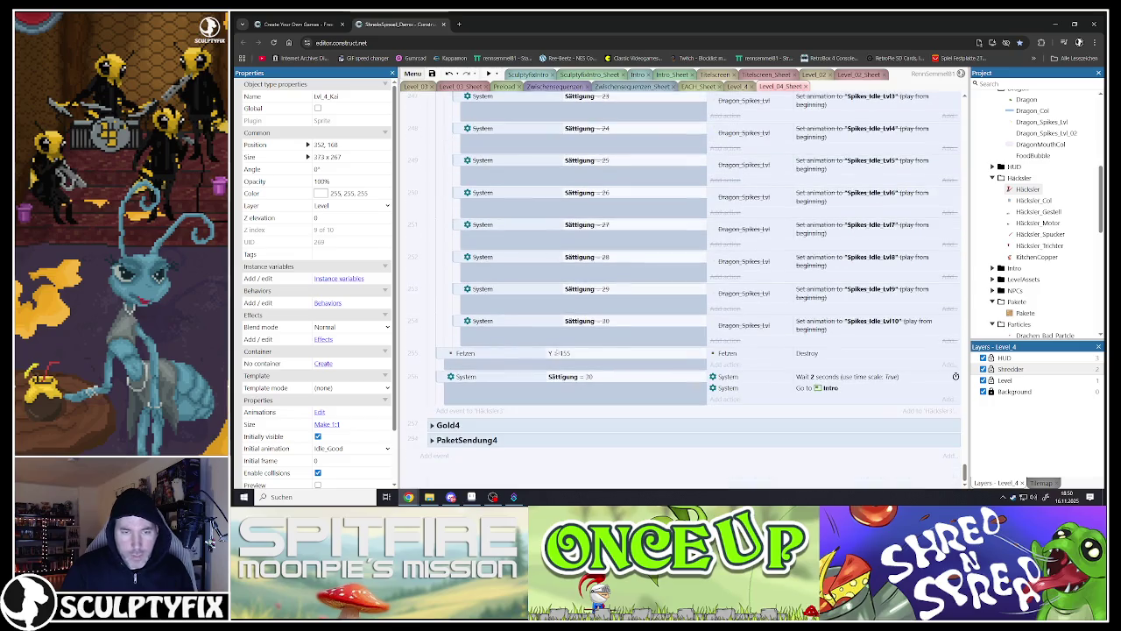
click(432, 425)
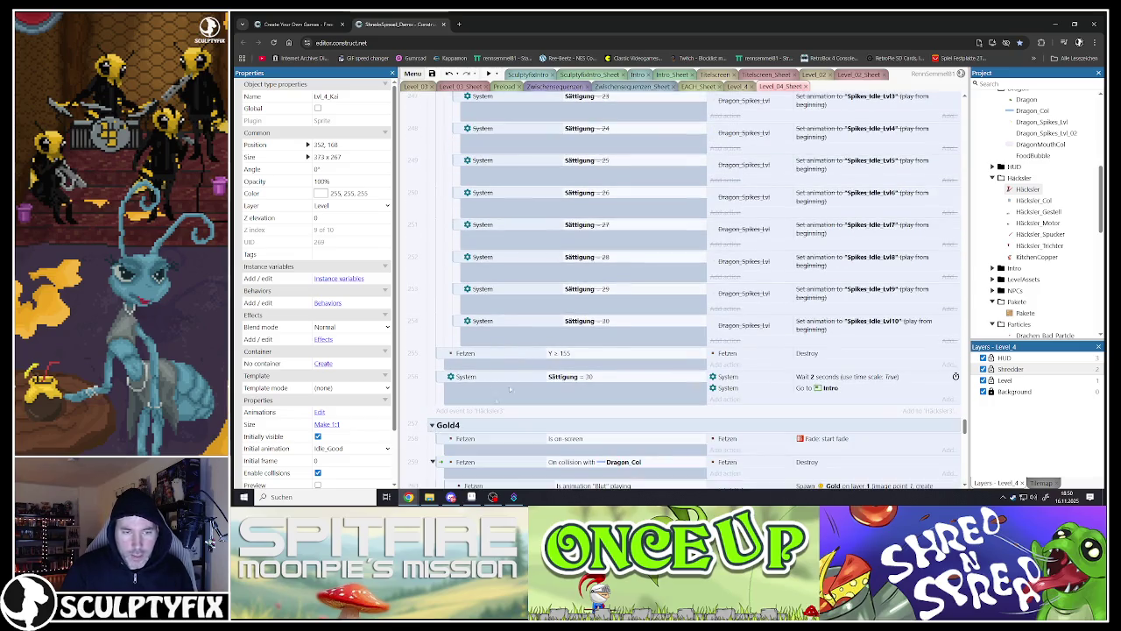
scroll(525, 374, down, 3)
scroll(524, 352, down, 4)
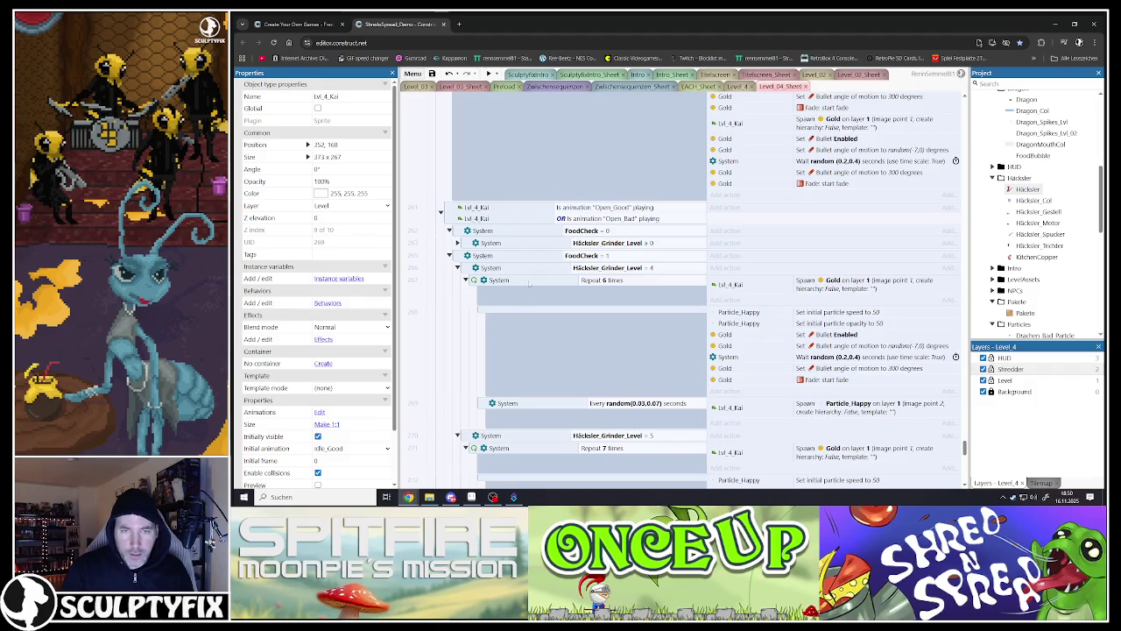
Step: Try changing the Häcksler_Grinder_Level = 4 gold event to level 3, then undo it
click(470, 271)
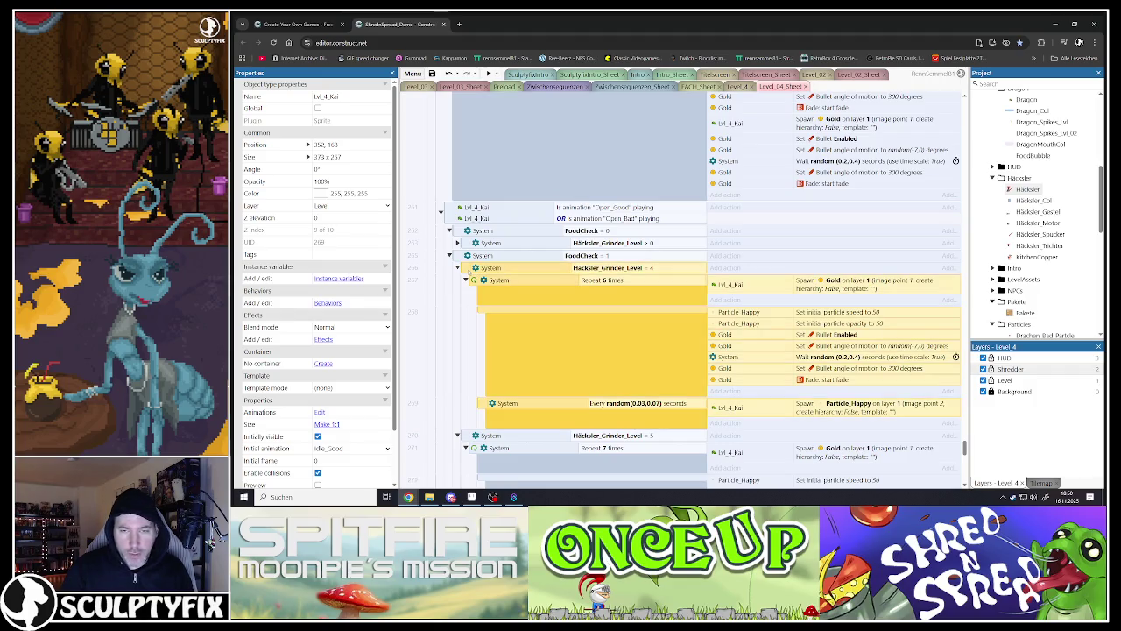
double_click(657, 270)
click(584, 325)
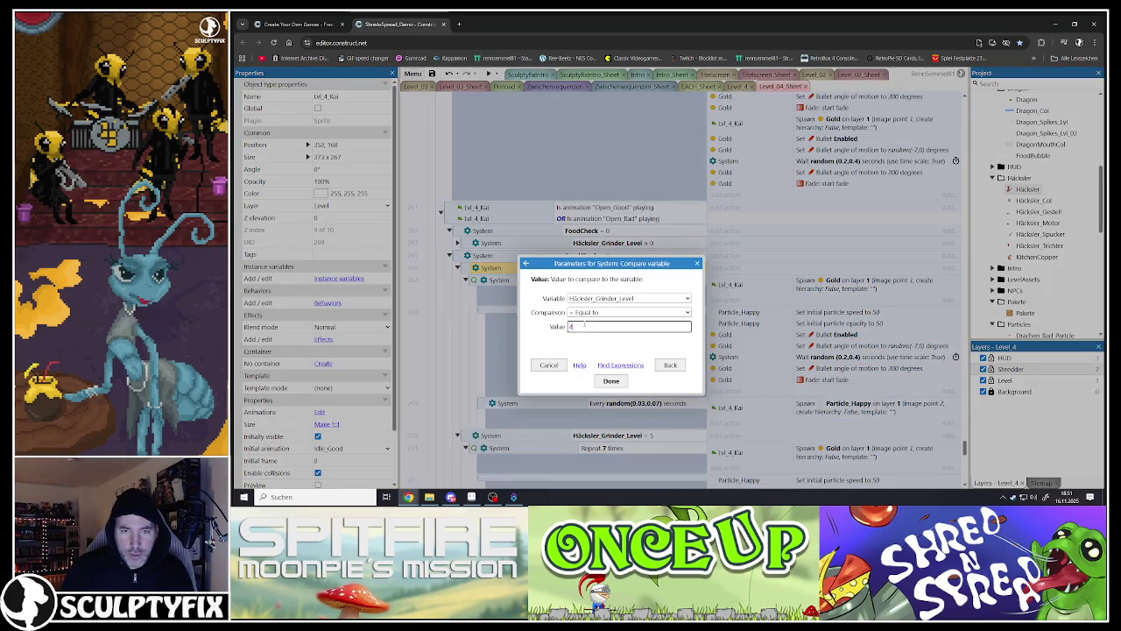
click(611, 381)
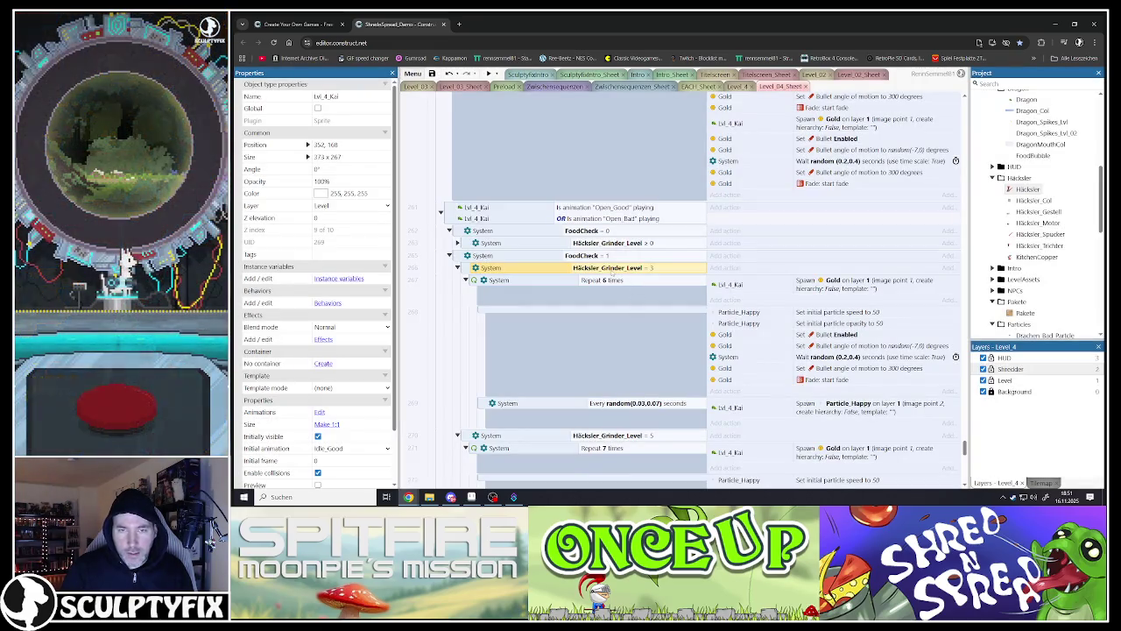
click(595, 351)
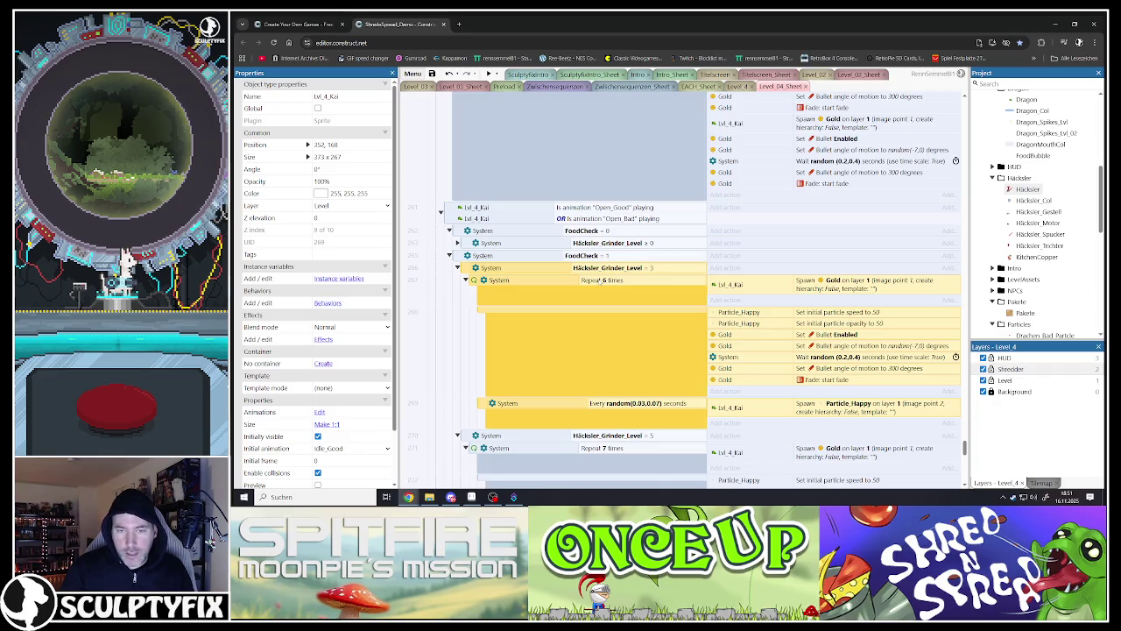
scroll(602, 281, down, 3)
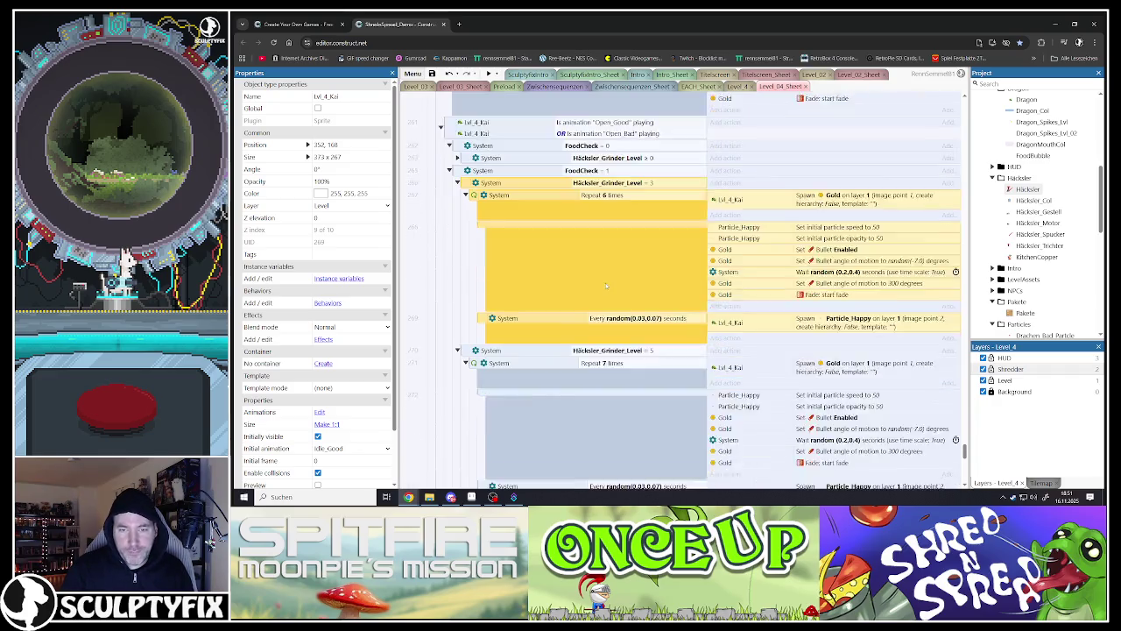
scroll(607, 285, up, 3)
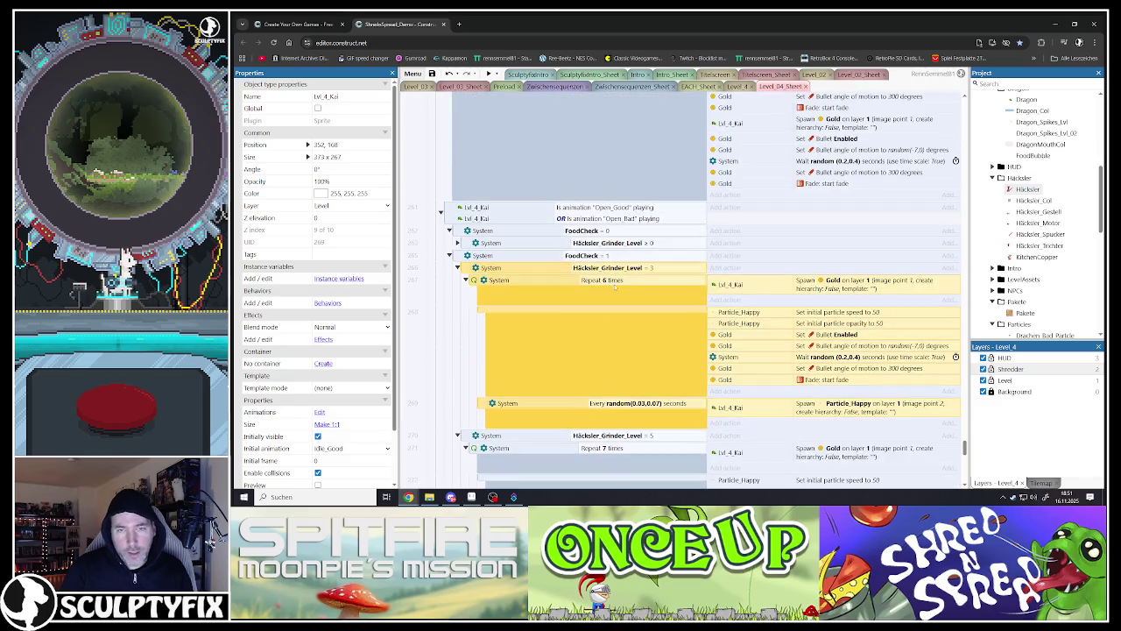
key(ctrl+z)
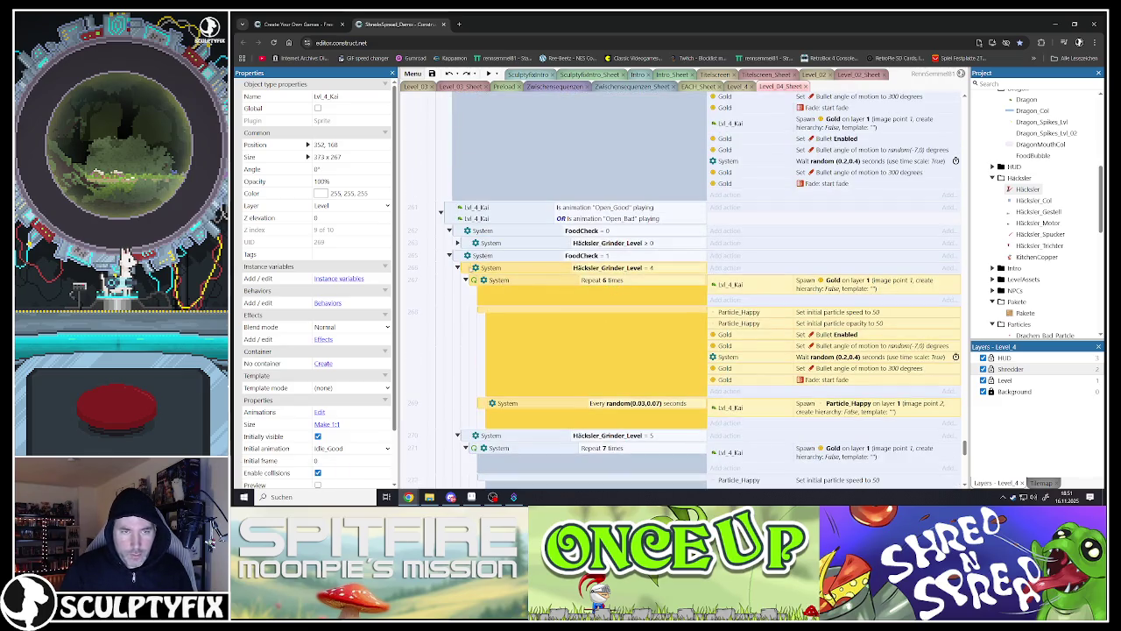
key(ctrl+z)
Step: Set the copied gold event's condition to grinder level 3 and edit its repeat count
double_click(526, 267)
text(3)
key(Return)
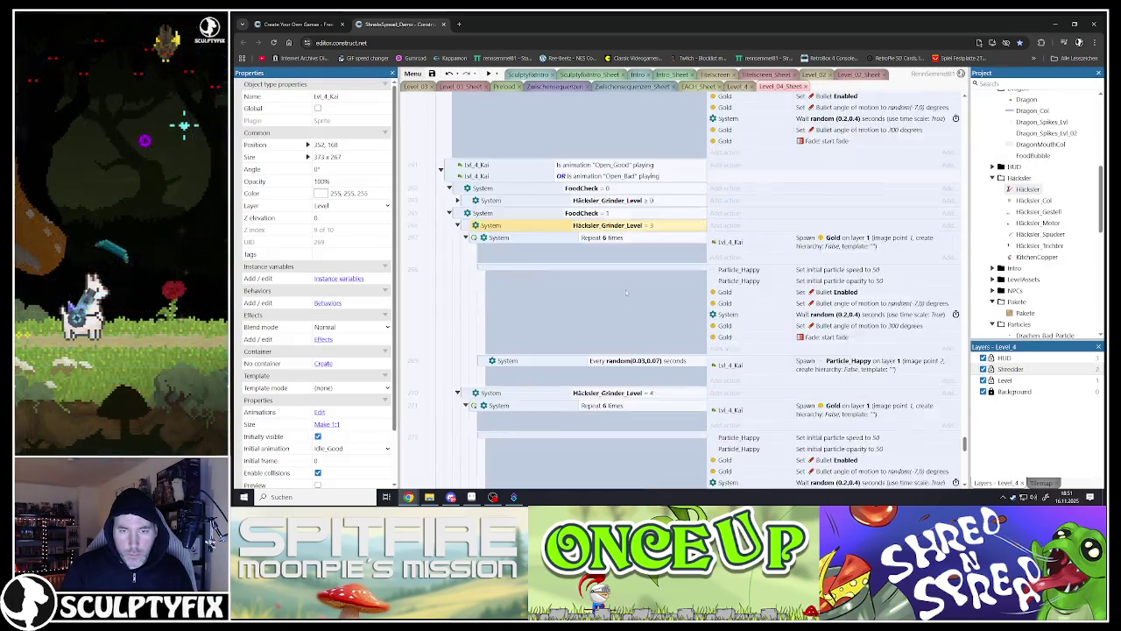
scroll(626, 293, down, 2)
scroll(613, 271, up, 2)
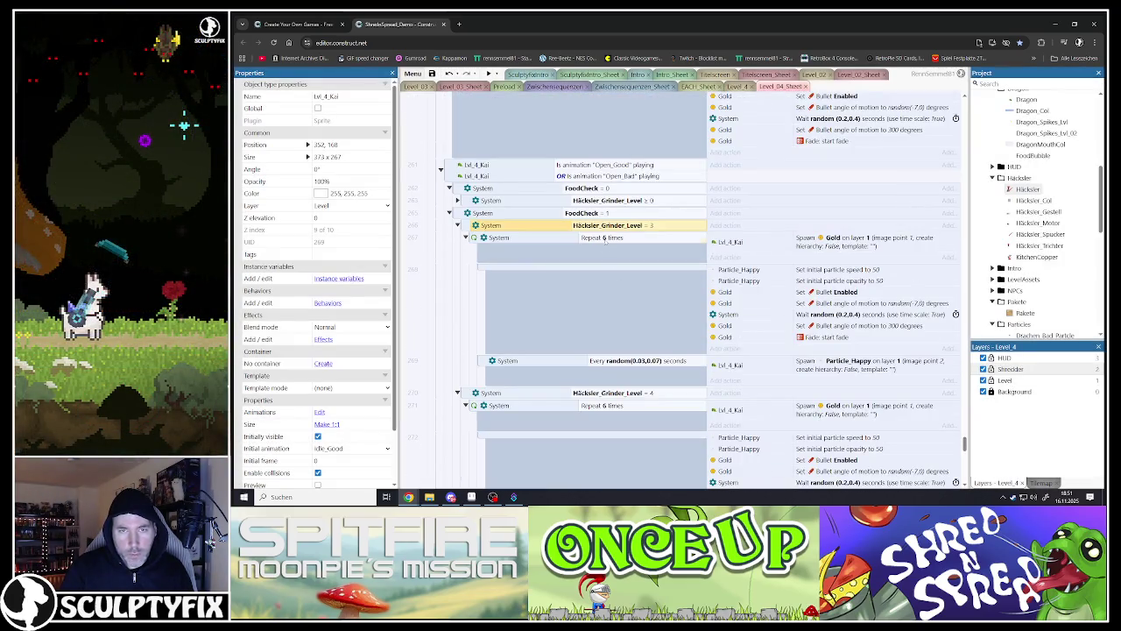
double_click(603, 237)
text(4)
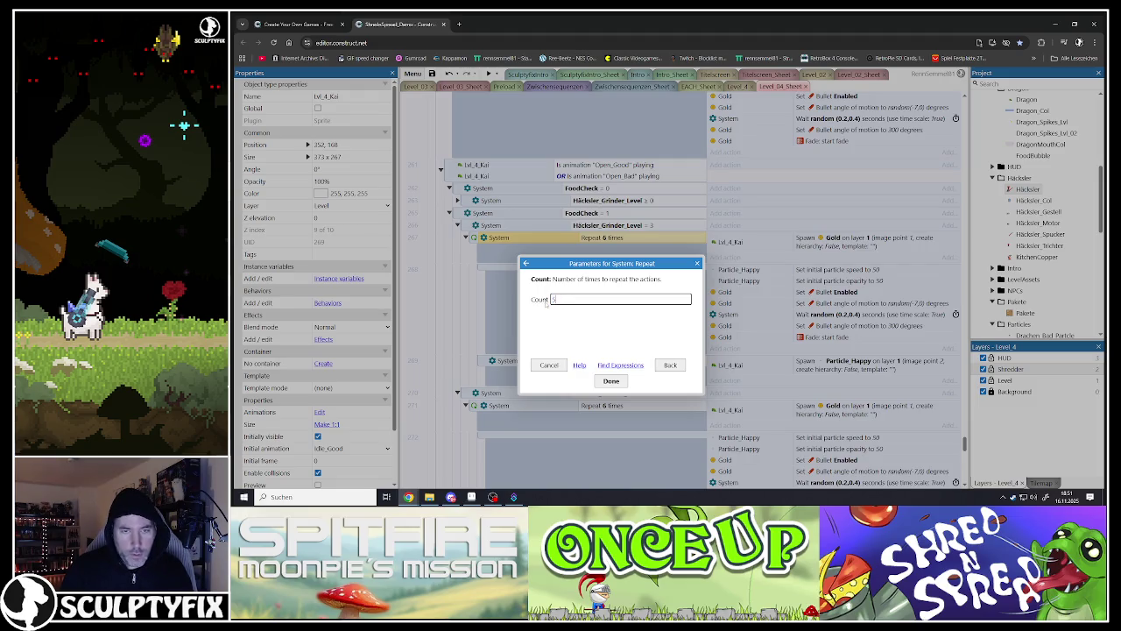
click(612, 380)
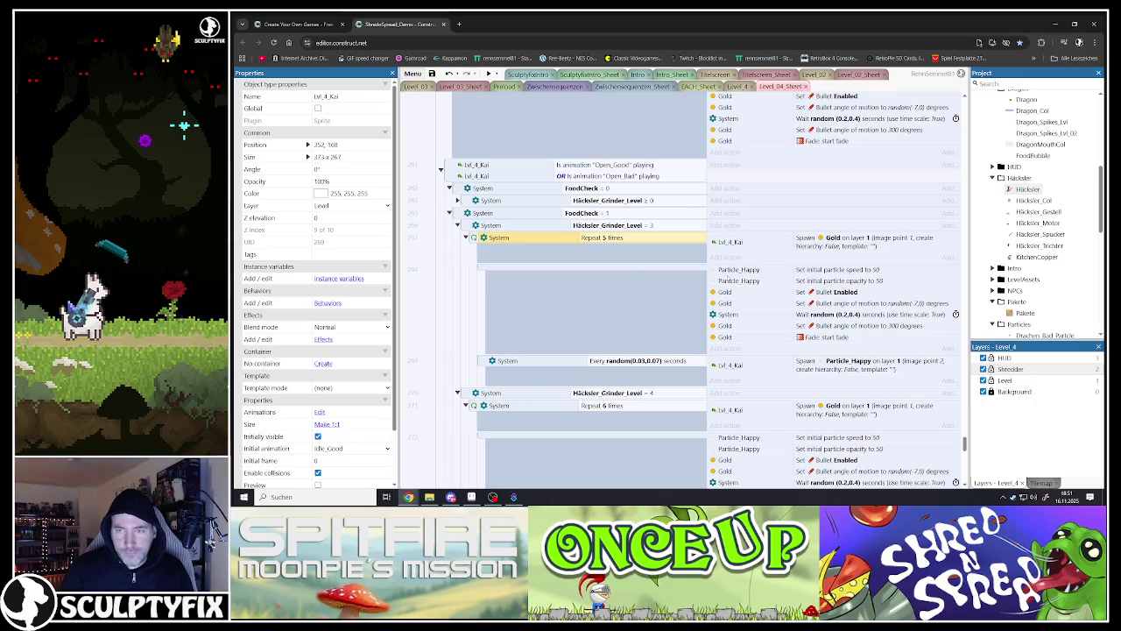
Step: Change the Häcksler_Grinder_Level = 6 condition to greater or equal 6
scroll(578, 316, down, 10)
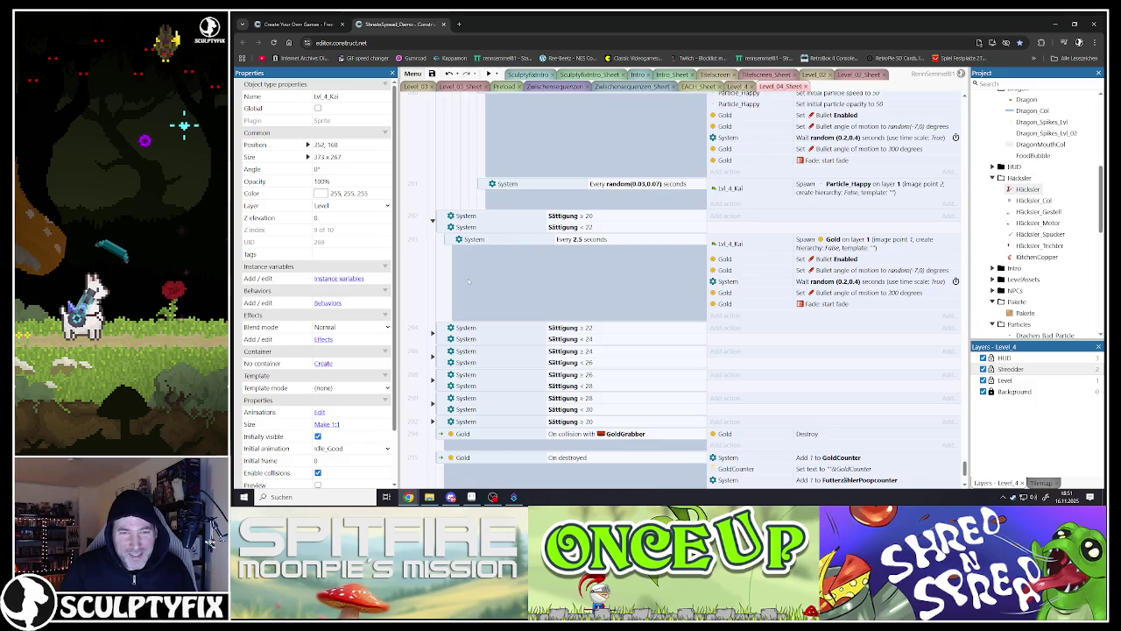
scroll(526, 289, up, 3)
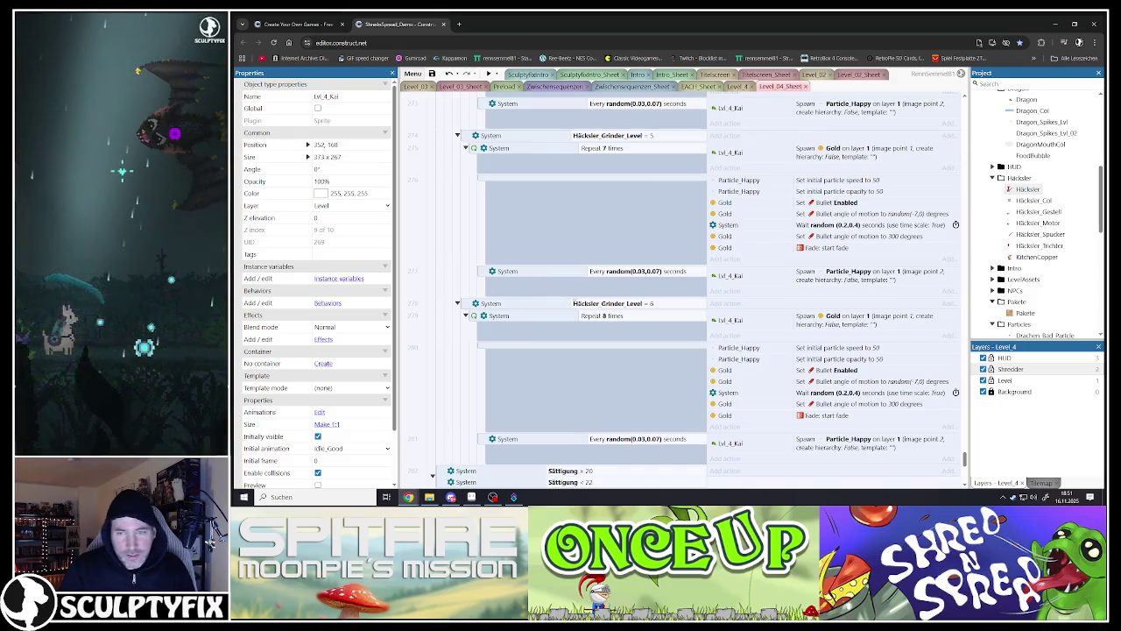
double_click(604, 303)
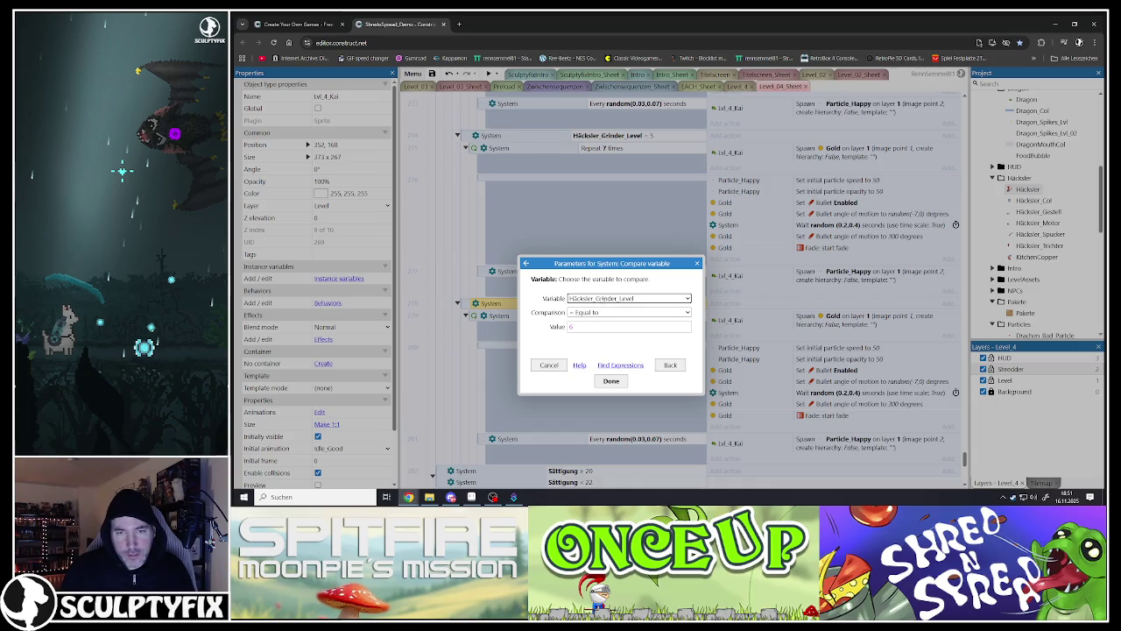
click(613, 312)
click(582, 383)
click(610, 380)
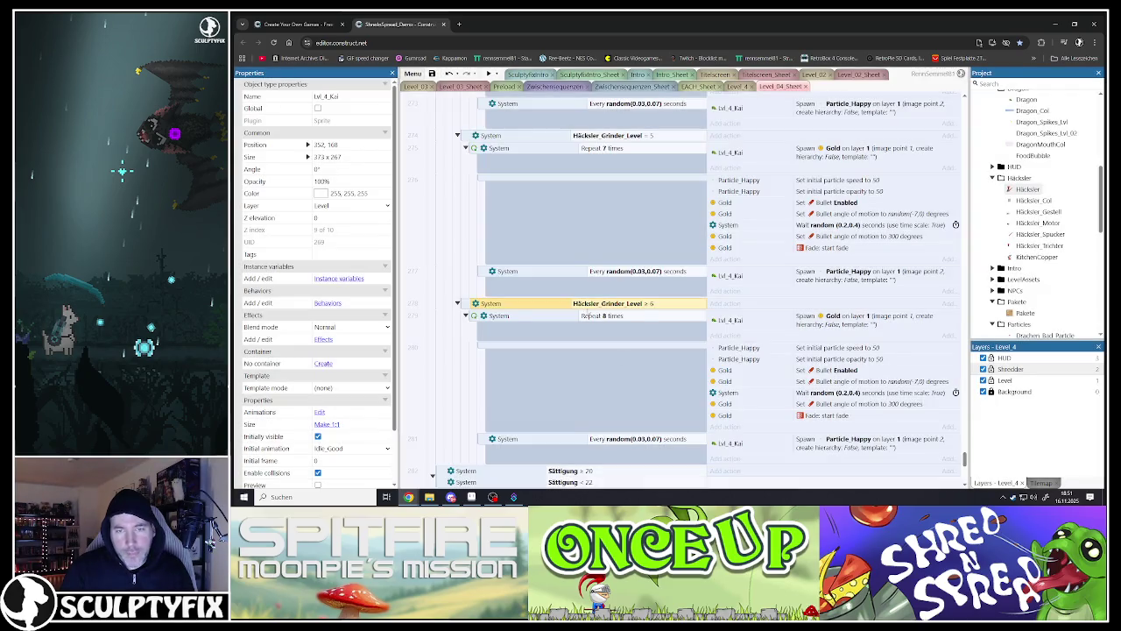
Step: Expand the Sättigung 22–24 through ≥ 30 events to show their Every N seconds gold spawns
scroll(612, 329, down, 3)
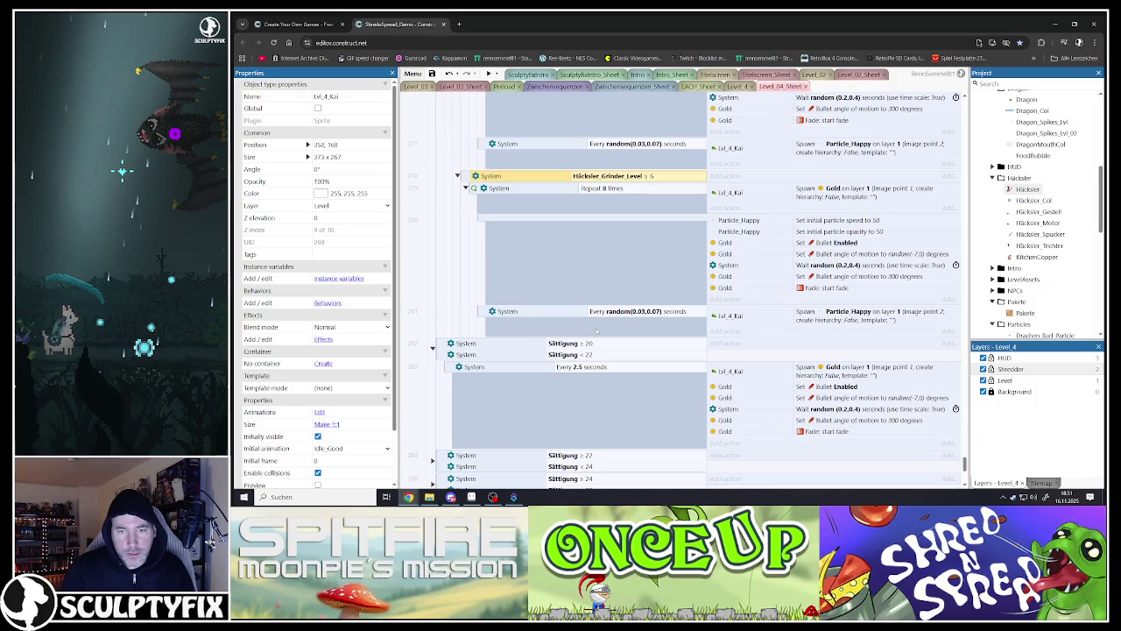
scroll(598, 322, down, 4)
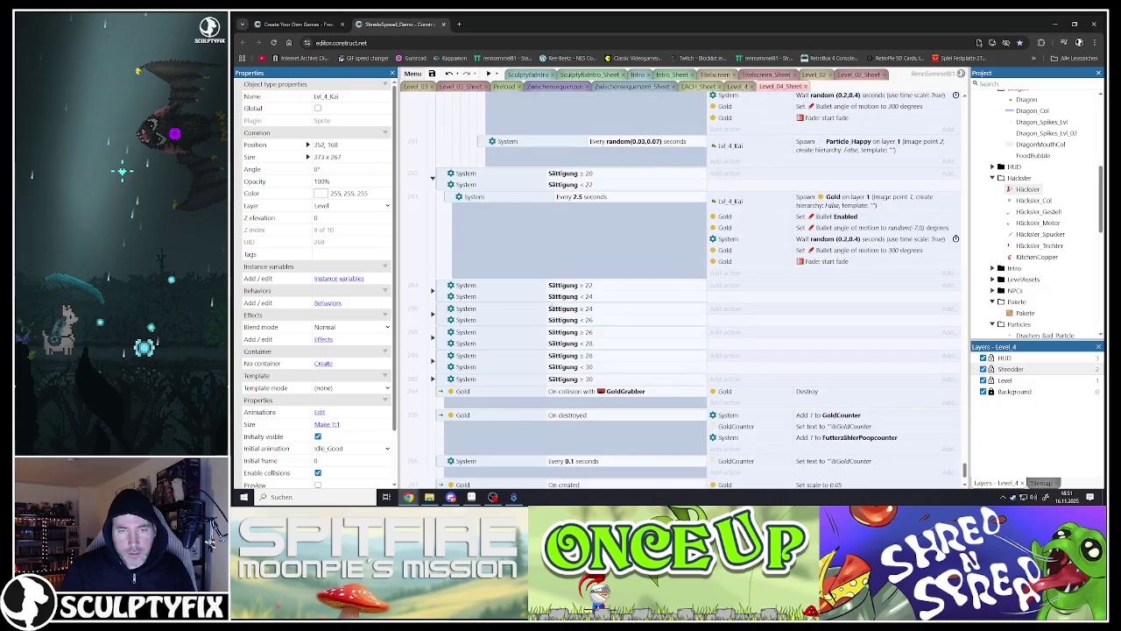
click(578, 236)
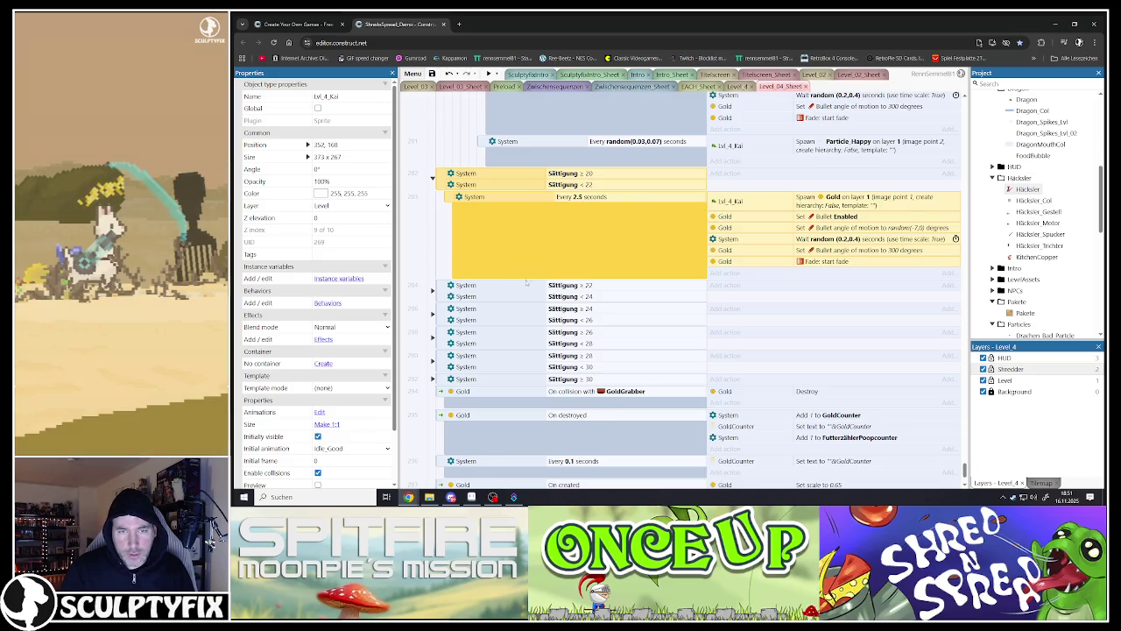
scroll(526, 283, down, 2)
click(432, 205)
scroll(457, 261, down, 2)
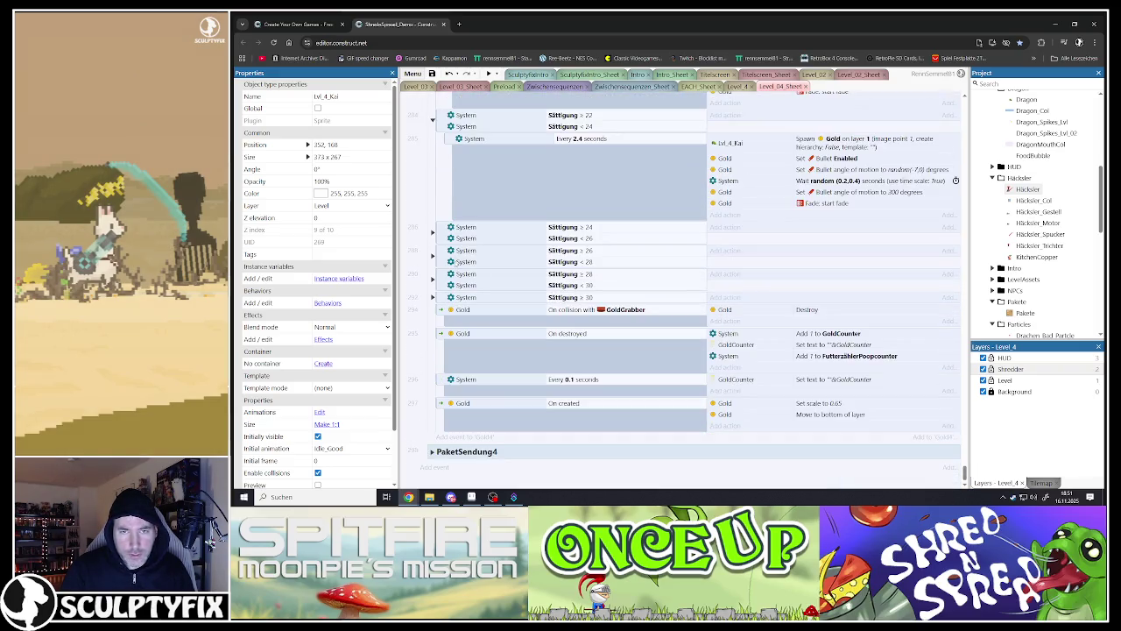
click(432, 232)
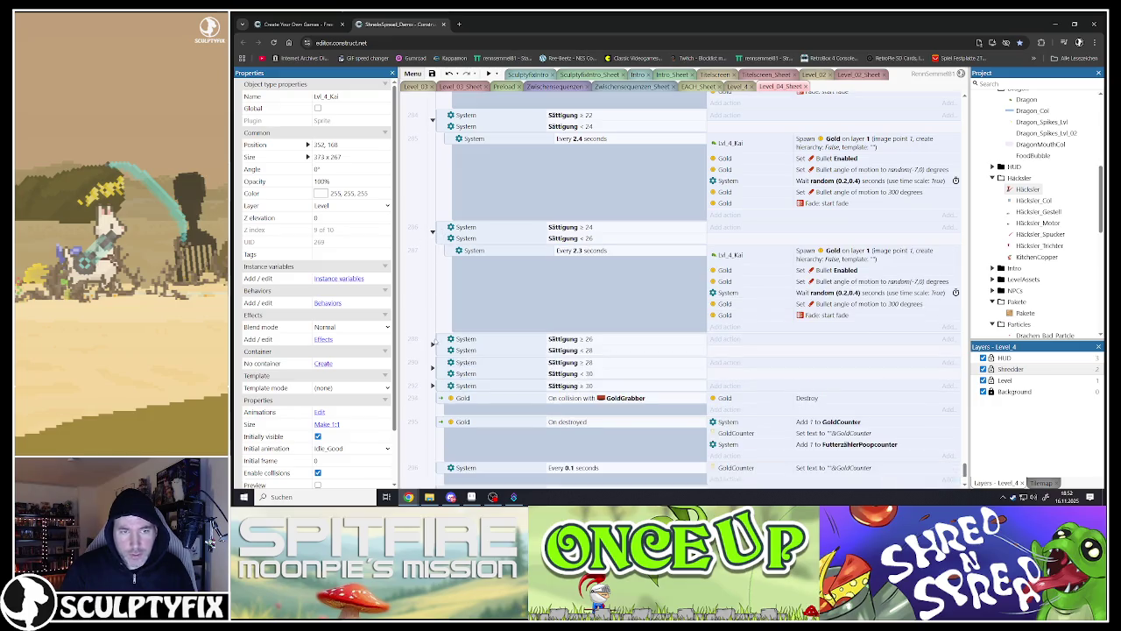
click(432, 343)
scroll(435, 324, down, 4)
click(432, 286)
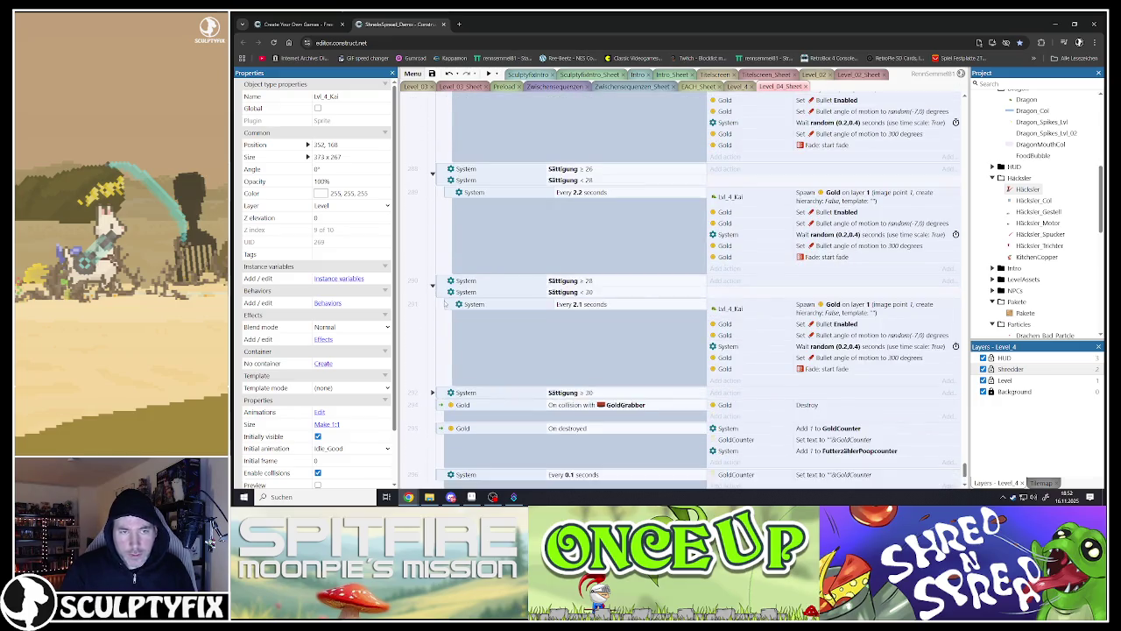
scroll(438, 298, down, 2)
click(432, 308)
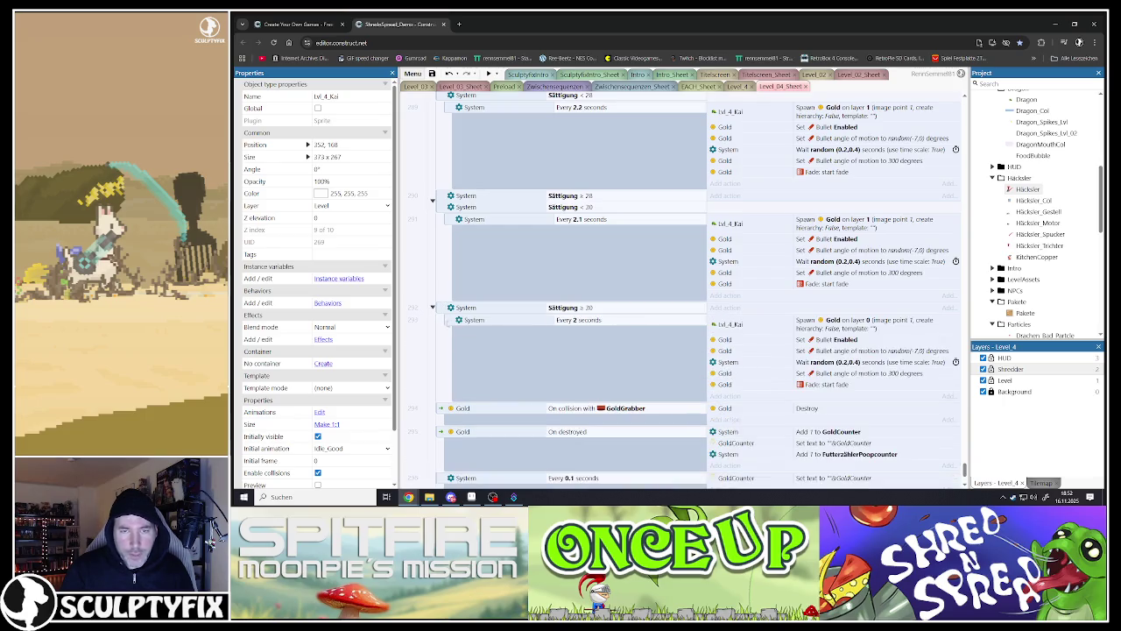
scroll(536, 321, down, 3)
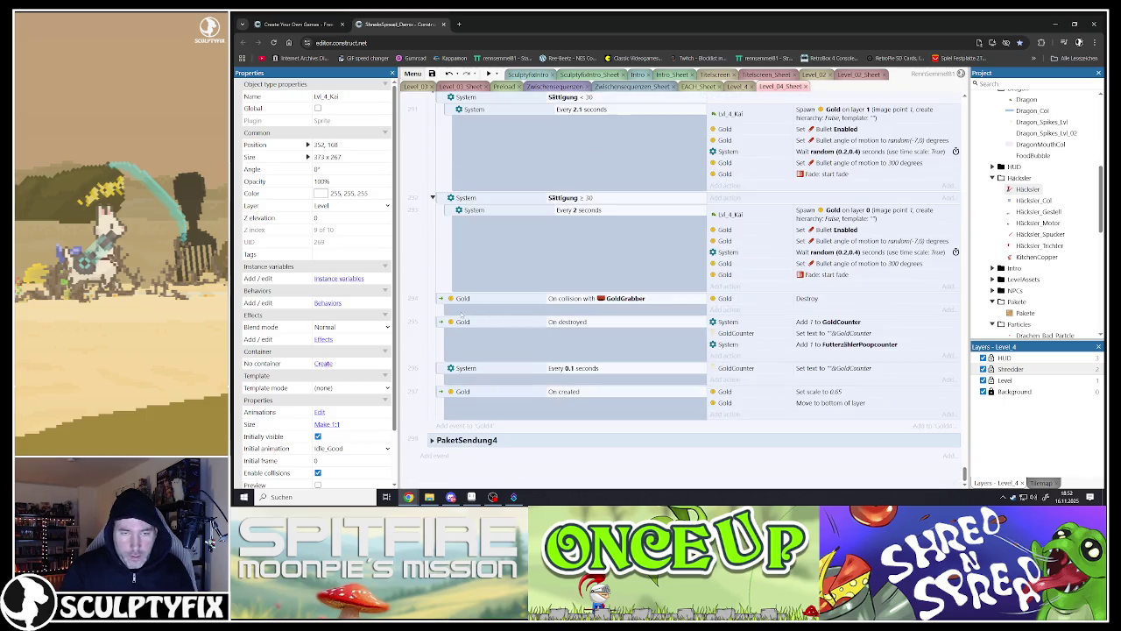
Step: Expand PaketSendung4 and its GoldCounter < 25, LevelFoodCount > 20 and ≤ 20 events
click(432, 440)
scroll(537, 284, down, 6)
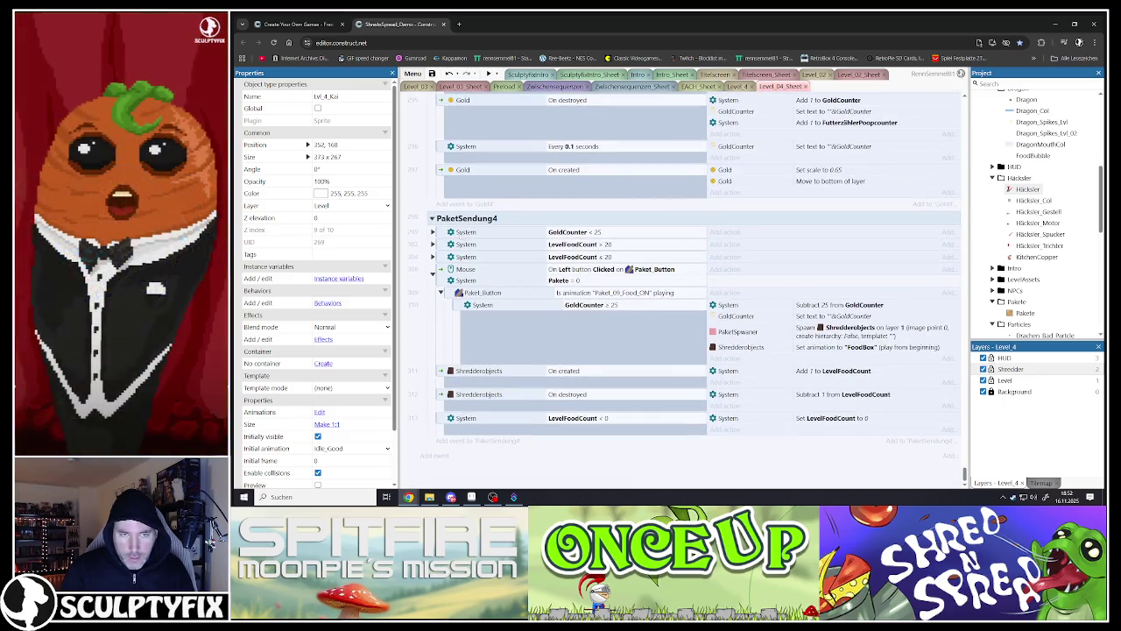
click(432, 232)
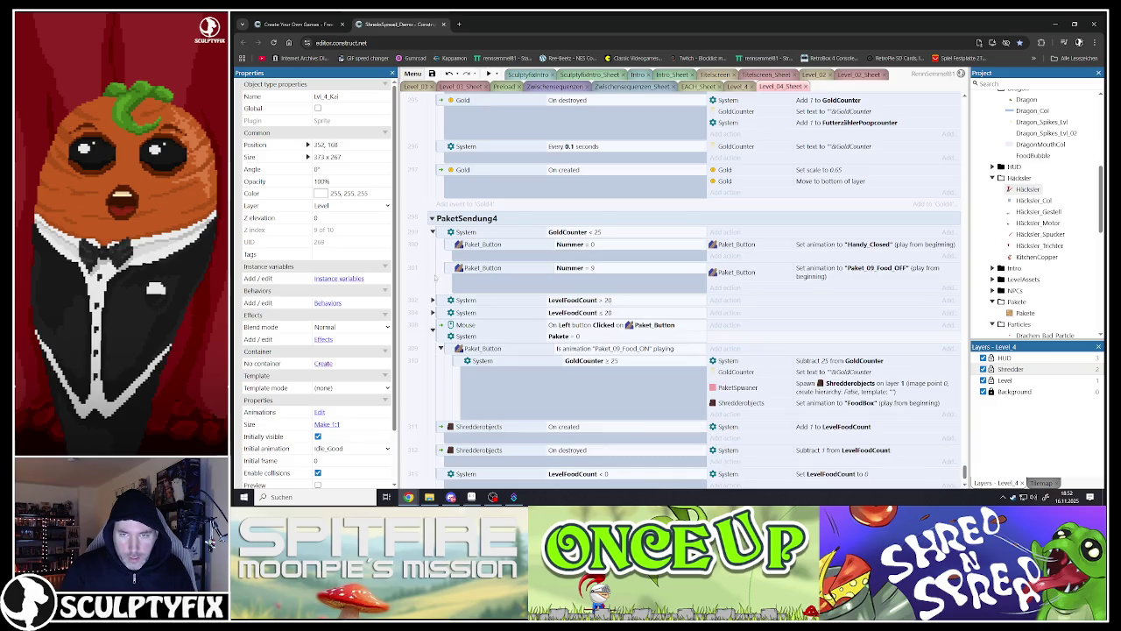
click(432, 299)
scroll(447, 311, down, 2)
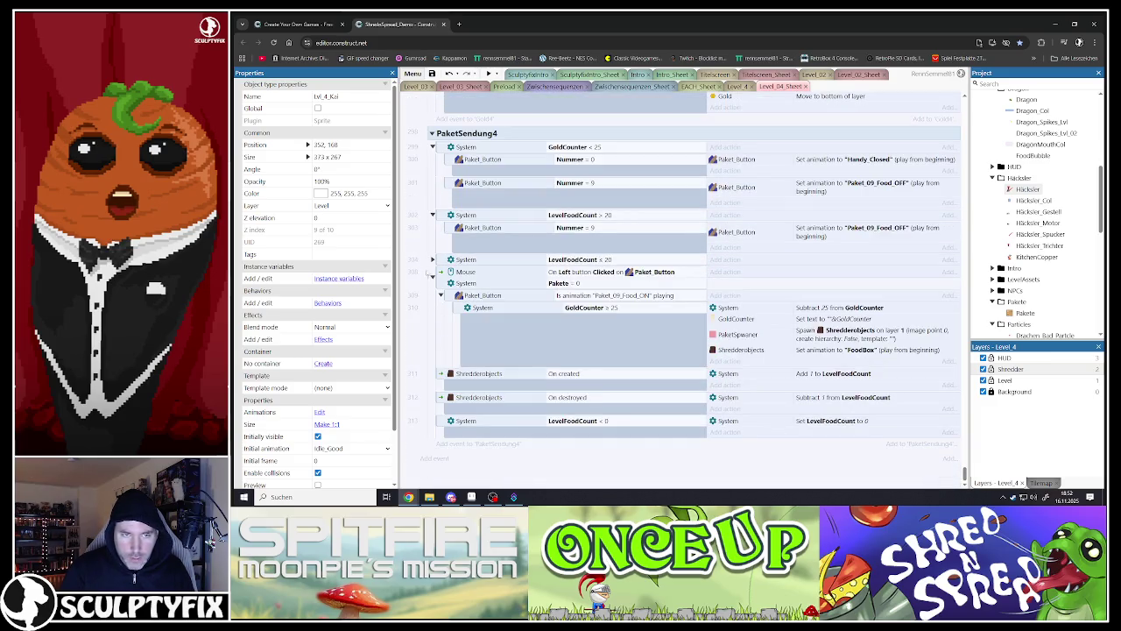
click(432, 260)
scroll(434, 263, down, 2)
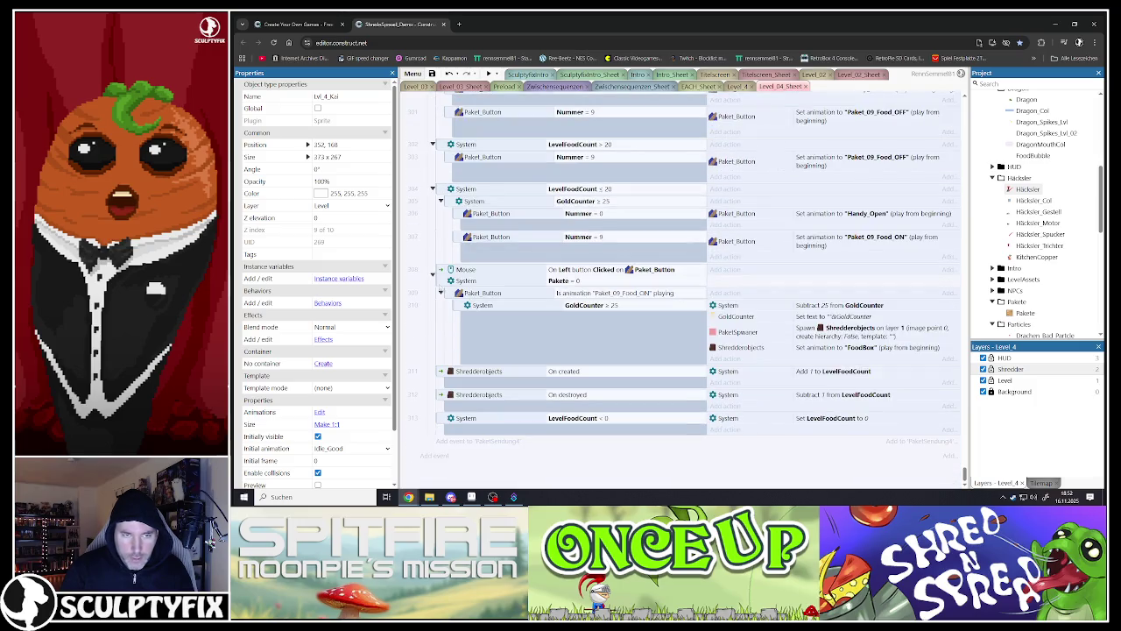
scroll(692, 256, up, 3)
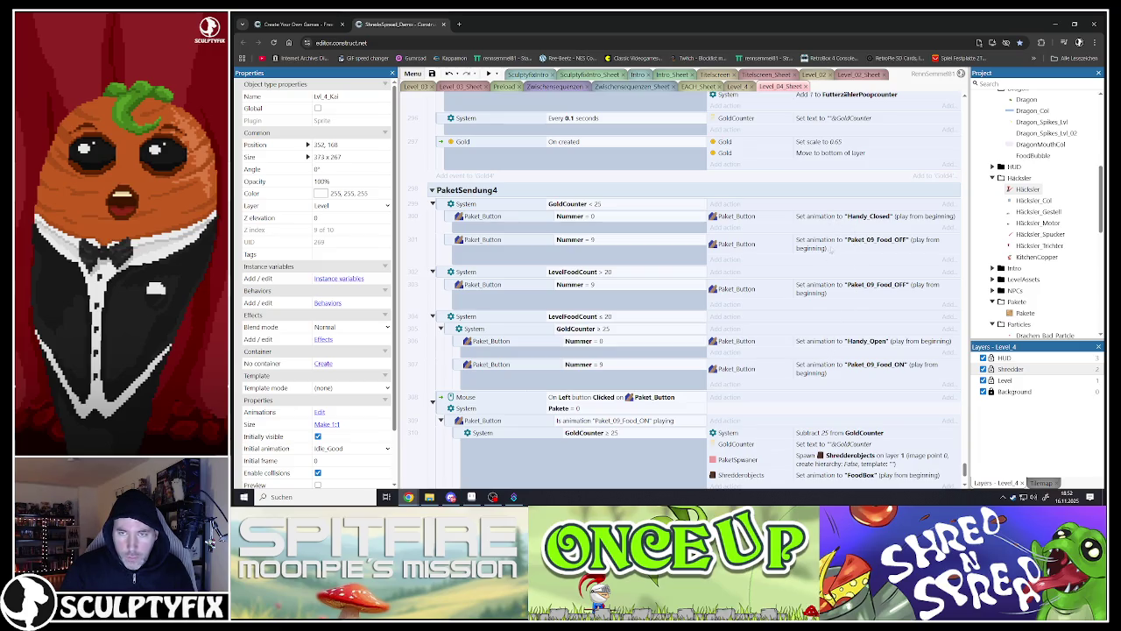
scroll(760, 345, down, 3)
scroll(753, 343, up, 1)
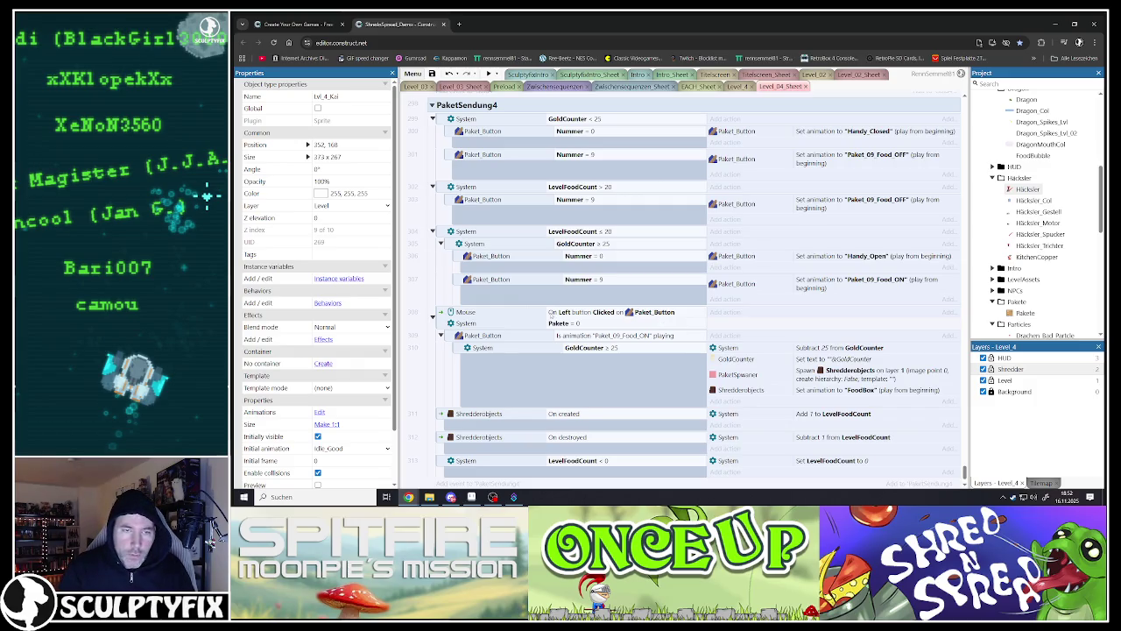
Step: Scroll to the top of the sheet and expand the On Start of Layout4 group
scroll(541, 335, down, 1)
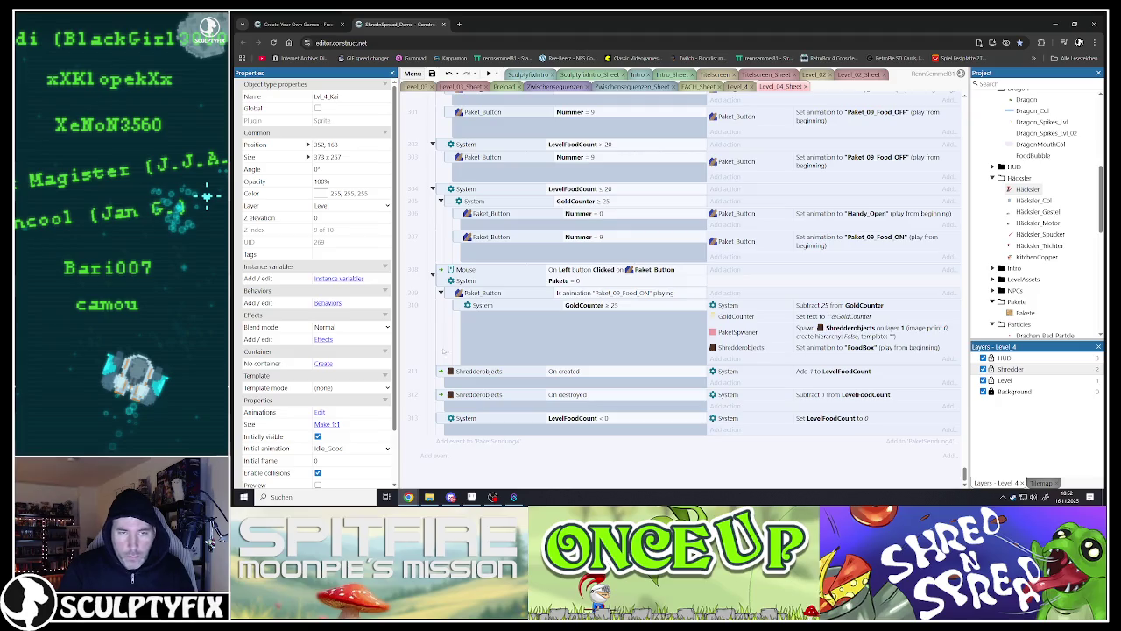
scroll(493, 317, up, 8)
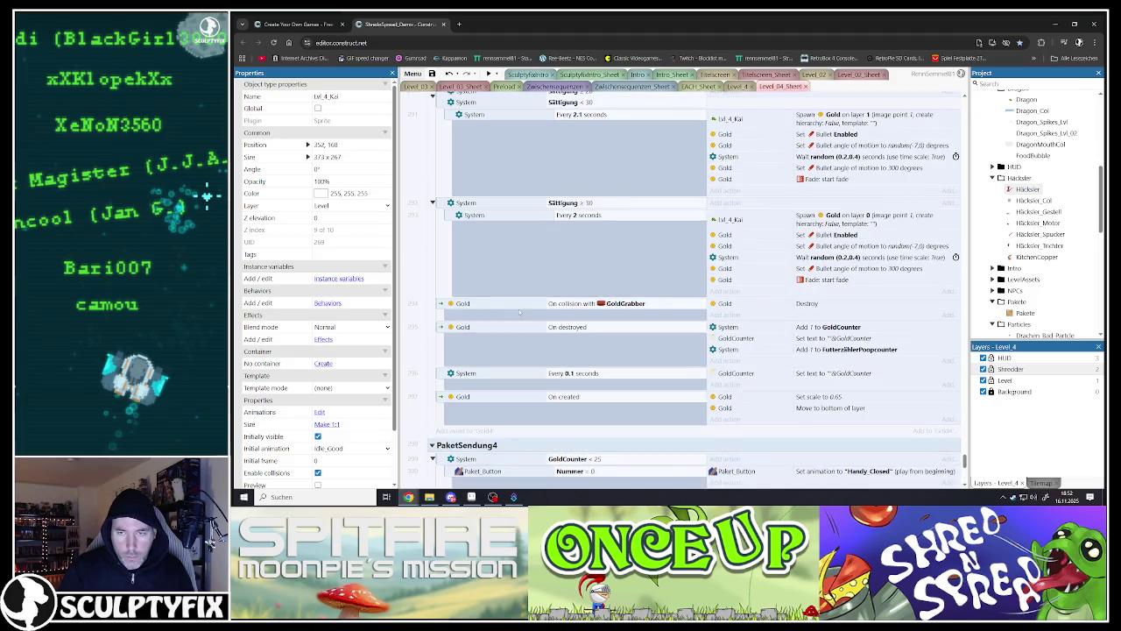
scroll(518, 312, up, 15)
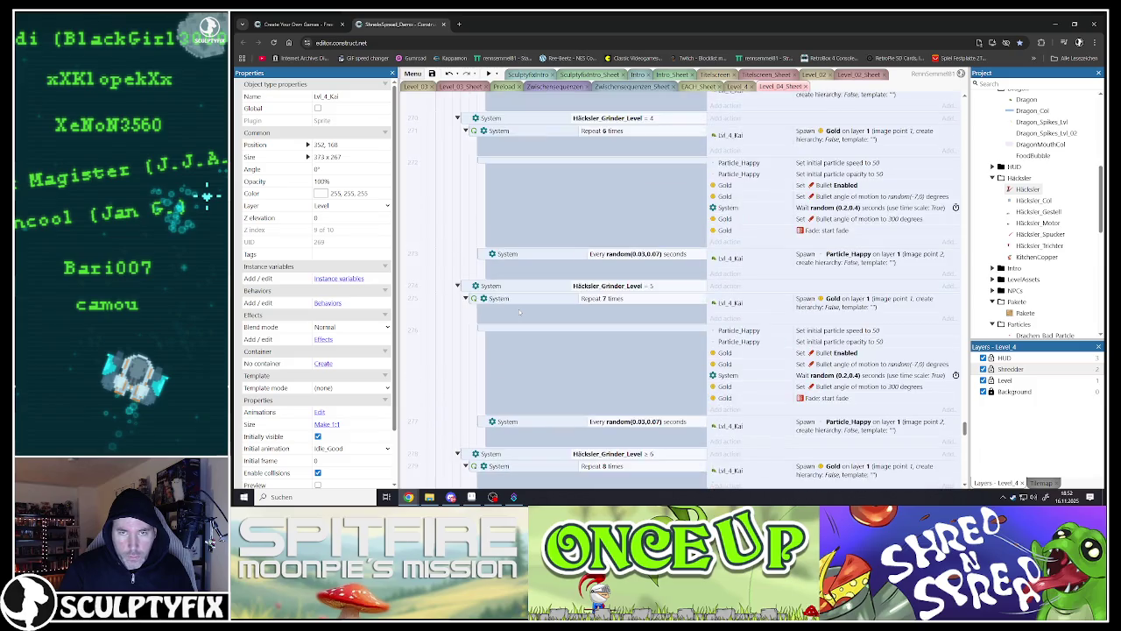
scroll(519, 312, up, 20)
scroll(477, 323, up, 20)
scroll(476, 323, up, 20)
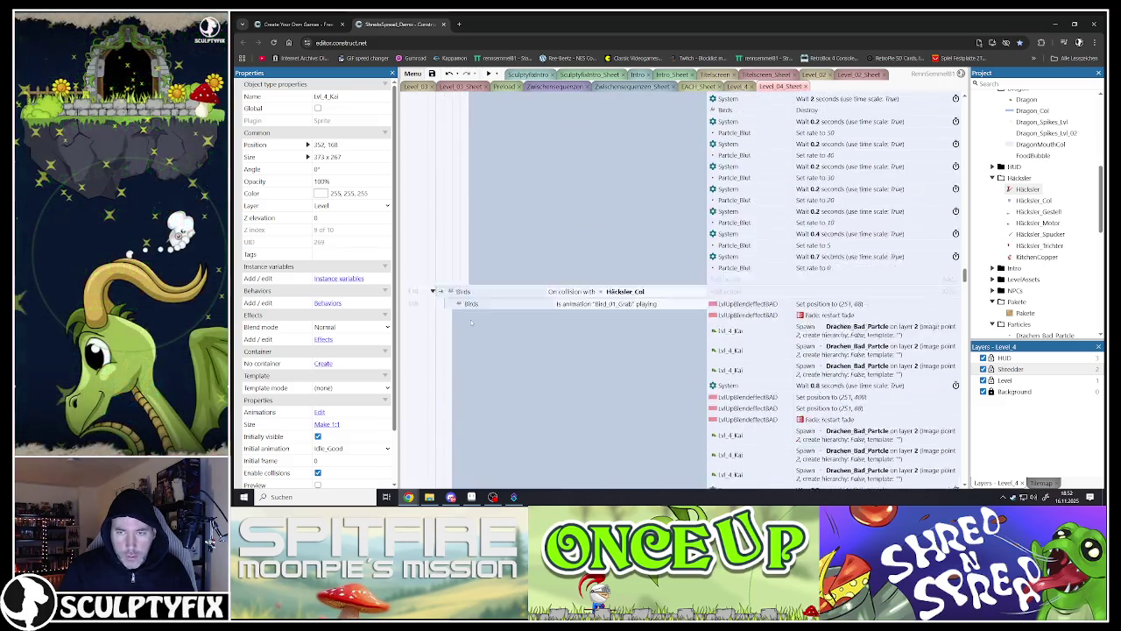
scroll(470, 323, up, 20)
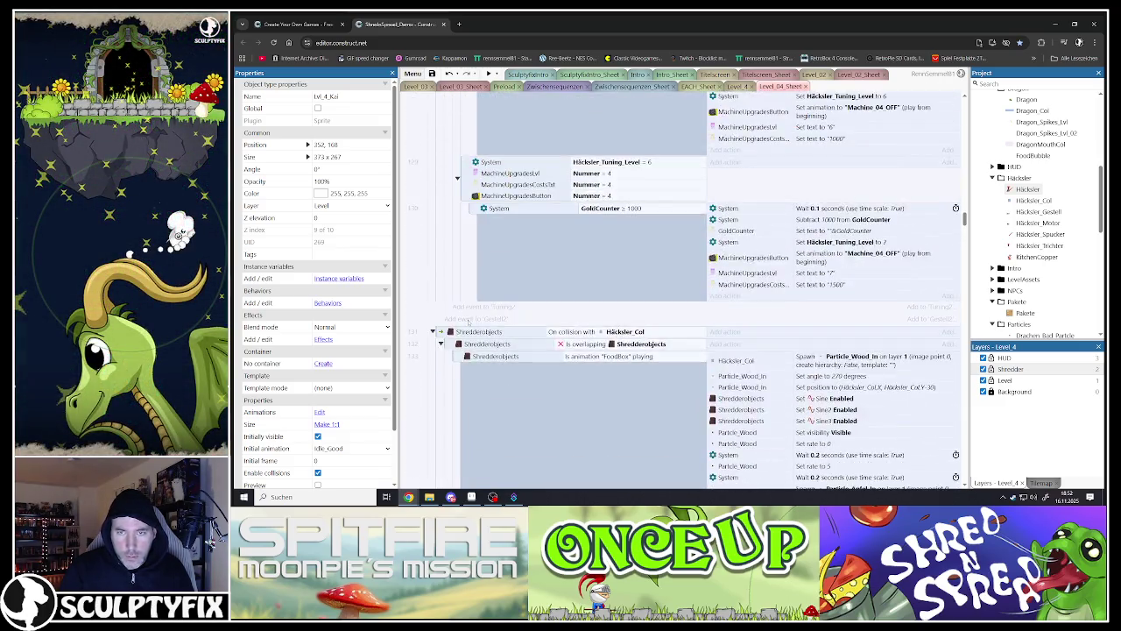
scroll(469, 323, up, 20)
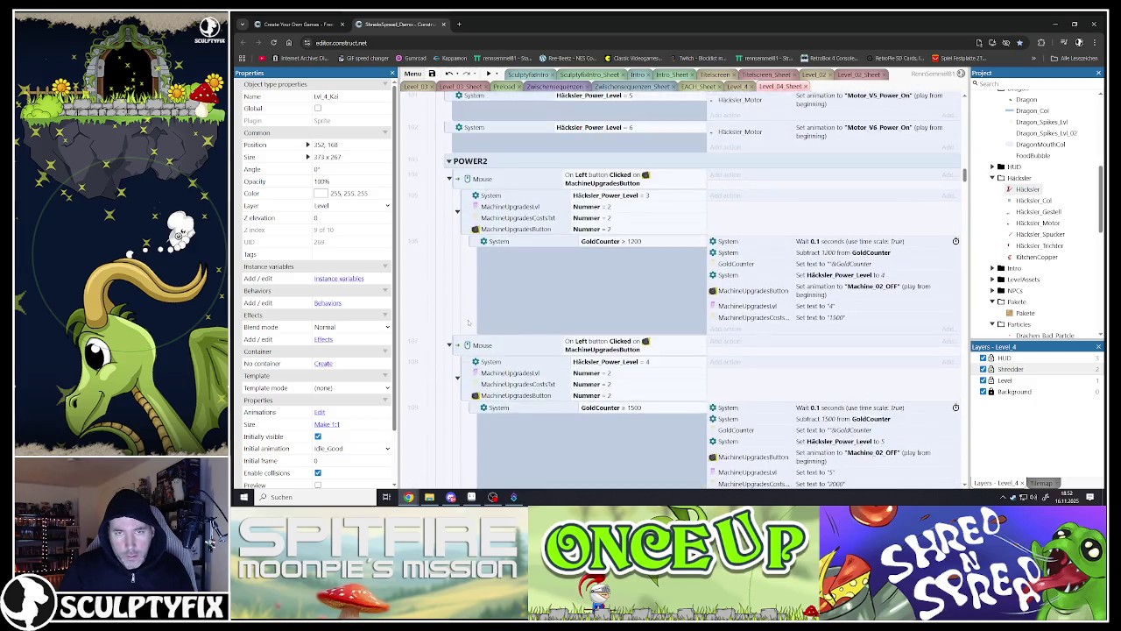
scroll(468, 324, up, 20)
scroll(469, 323, up, 20)
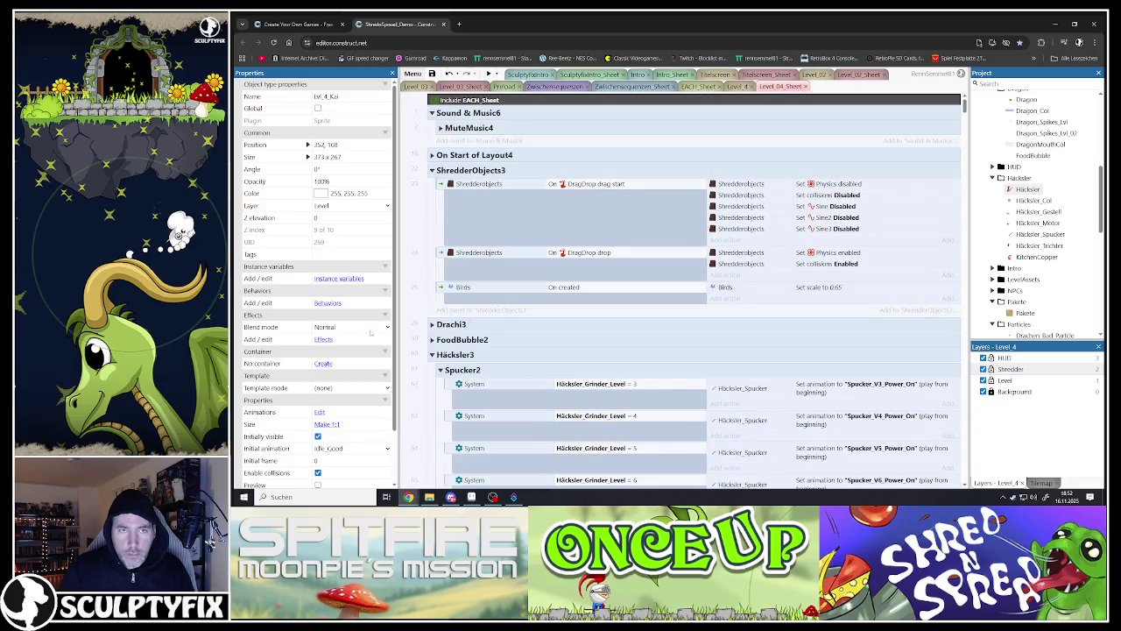
click(431, 155)
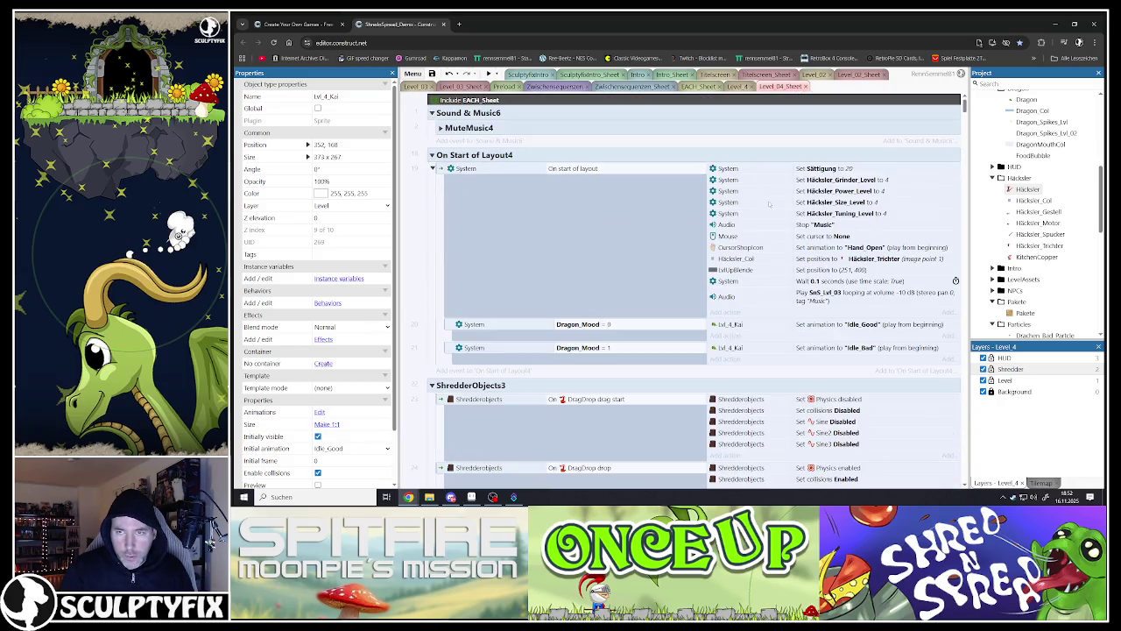
Step: Set the starting Häcksler_Grinder_Level and Häcksler_Power_Level values to 3
double_click(827, 184)
key(Tab)
text(3)
click(610, 381)
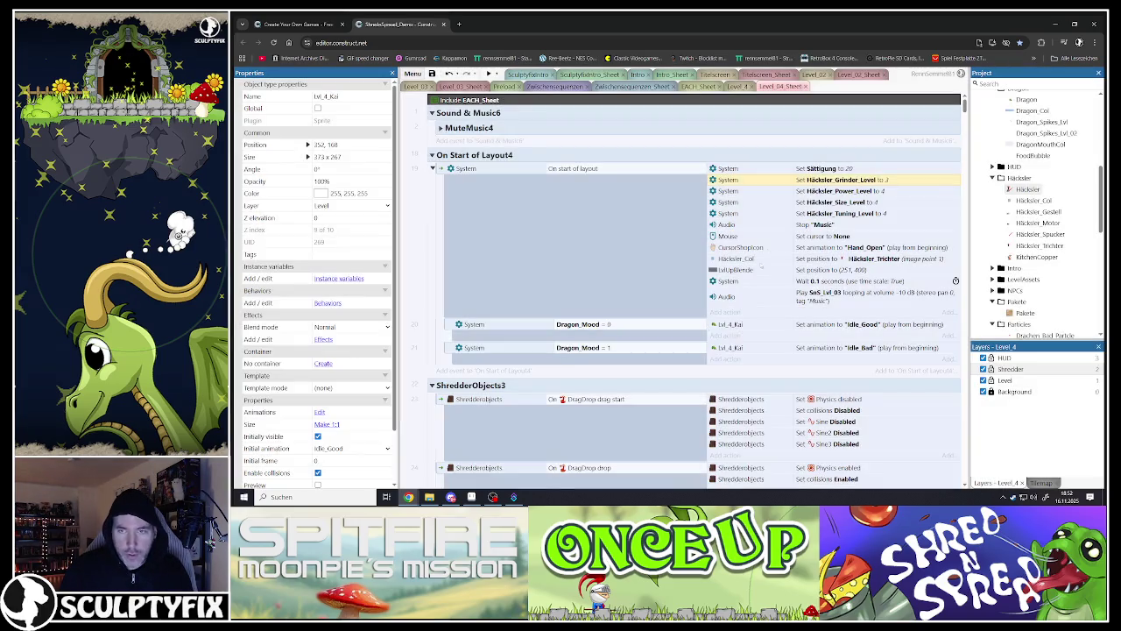
double_click(837, 191)
key(Tab)
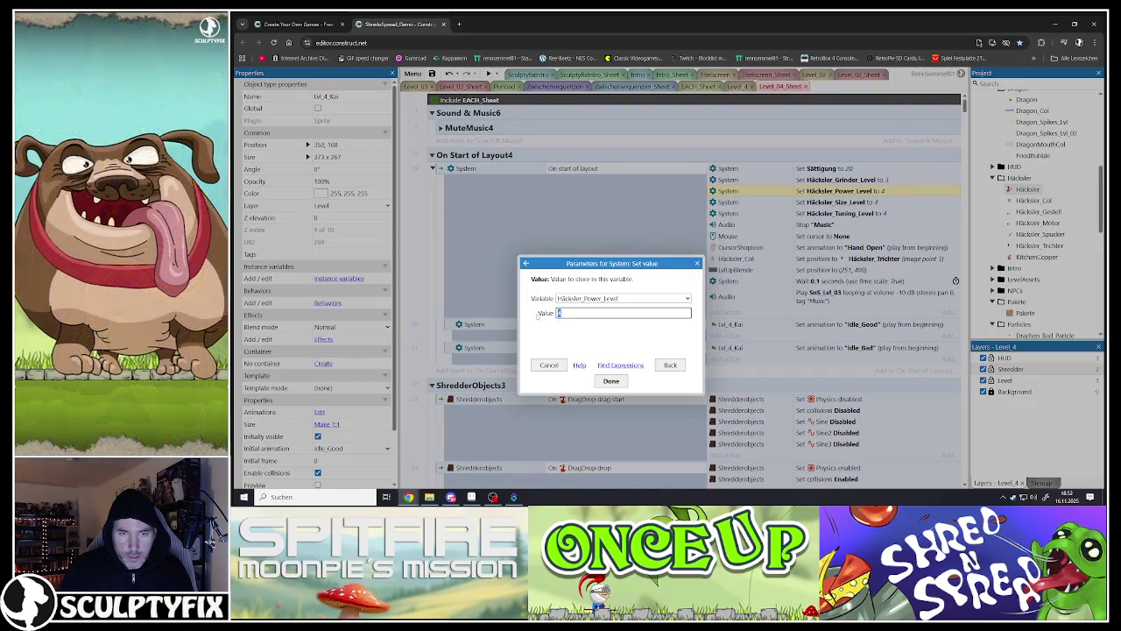
text(3)
click(611, 380)
Step: Set the starting Häcksler_Size_Level and Häcksler_Tuning_Level values to 3
double_click(837, 202)
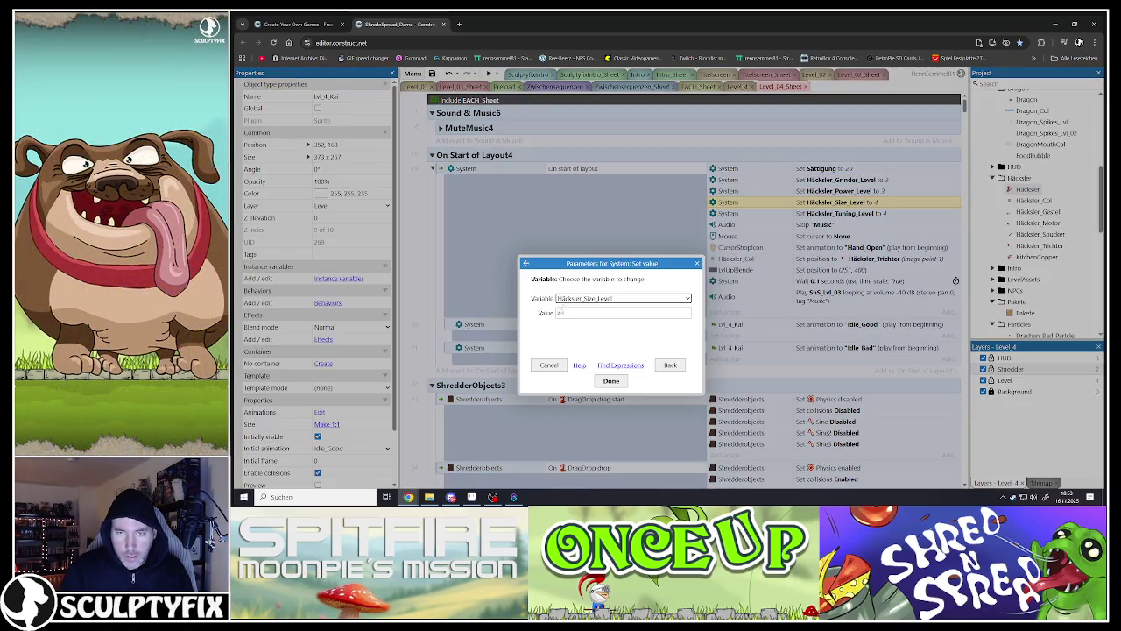
key(Tab)
text(3)
click(610, 380)
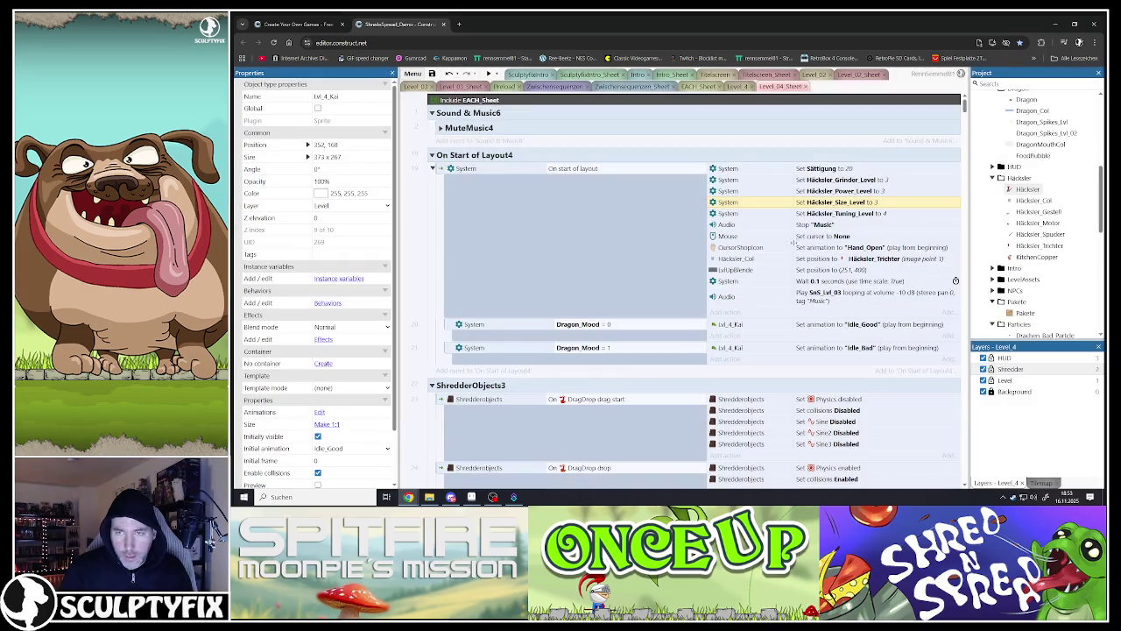
double_click(806, 214)
key(Tab)
text(3)
click(610, 380)
Step: Scroll down and expand the Drachi3 group showing its FutterzählerPoopcounter Sättigung thresholds
scroll(820, 356, down, 1)
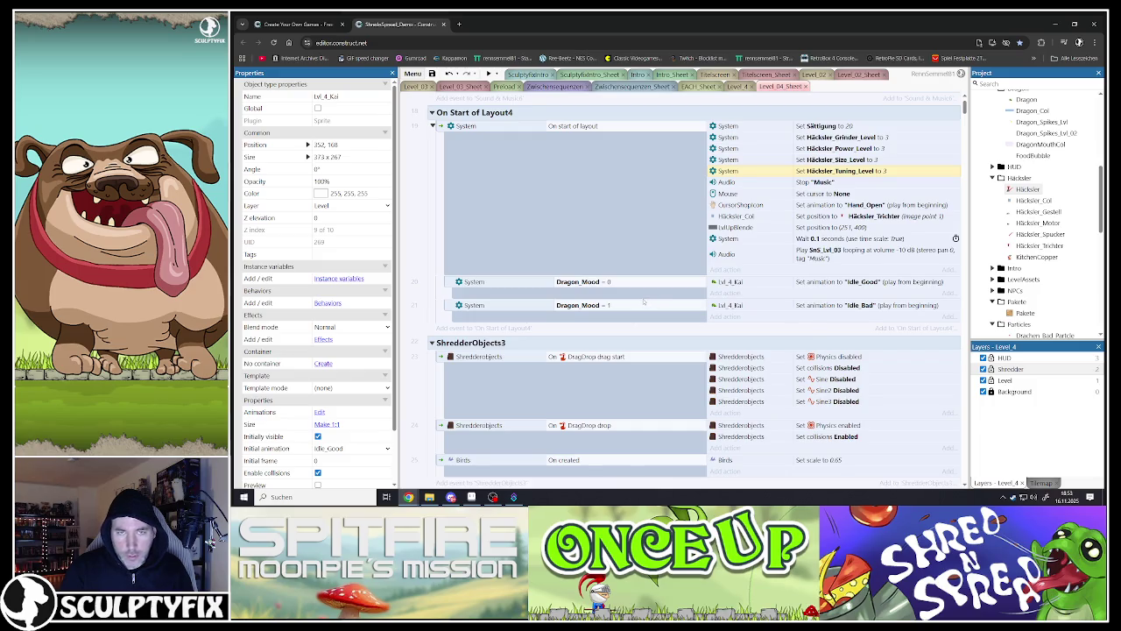
scroll(618, 292, down, 6)
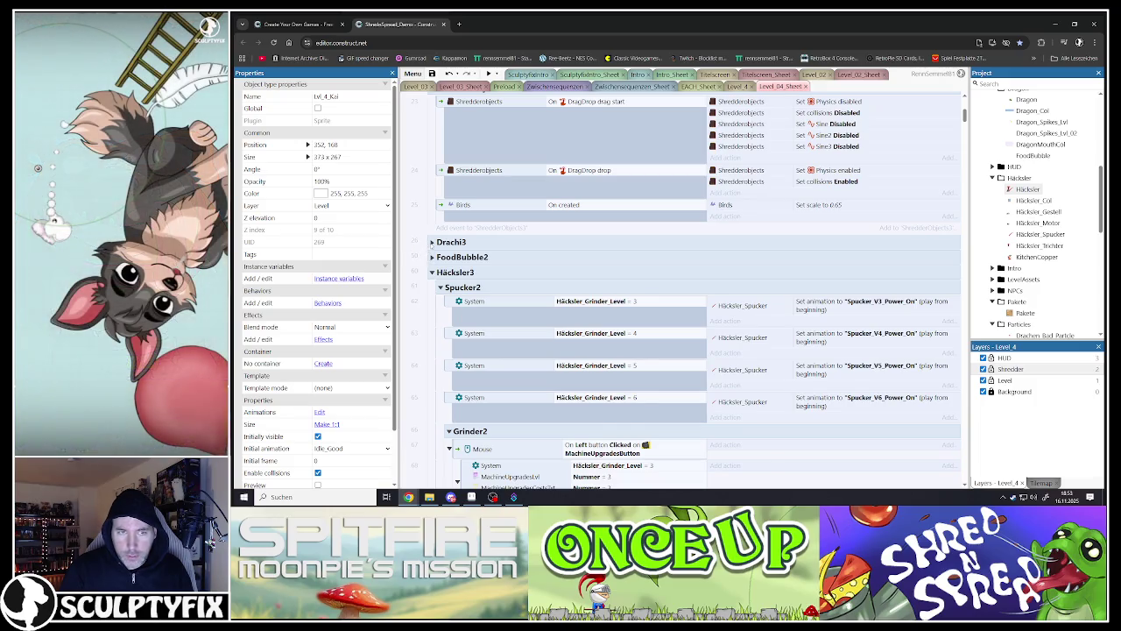
click(432, 242)
scroll(697, 276, down, 3)
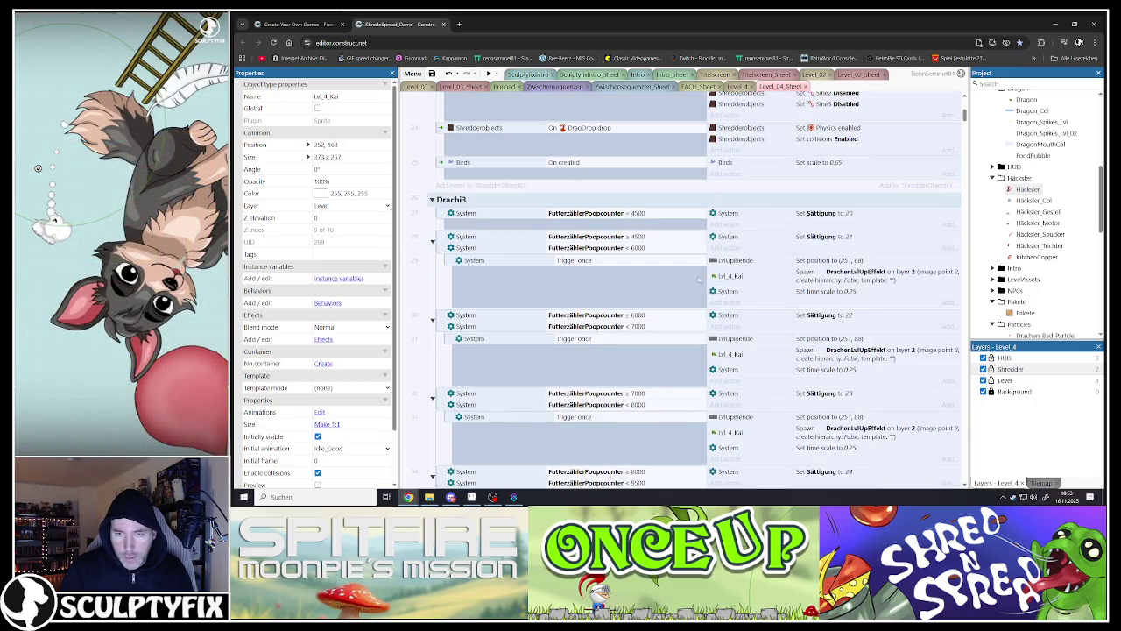